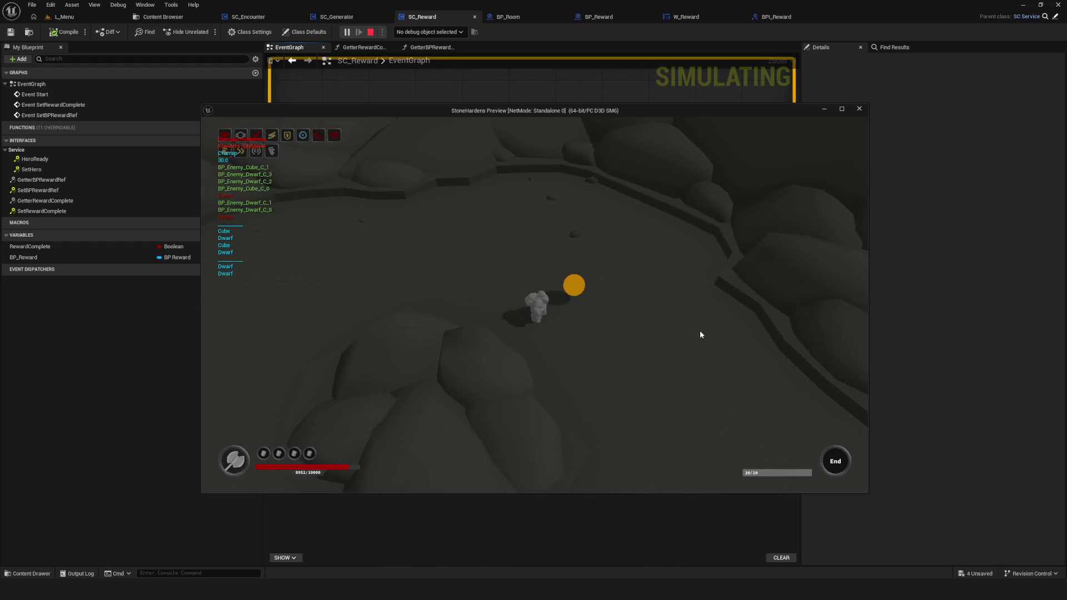
Stop the play preview and select Event SetBPRewardRef with its SET node in SC_Reward.
key("Escape")
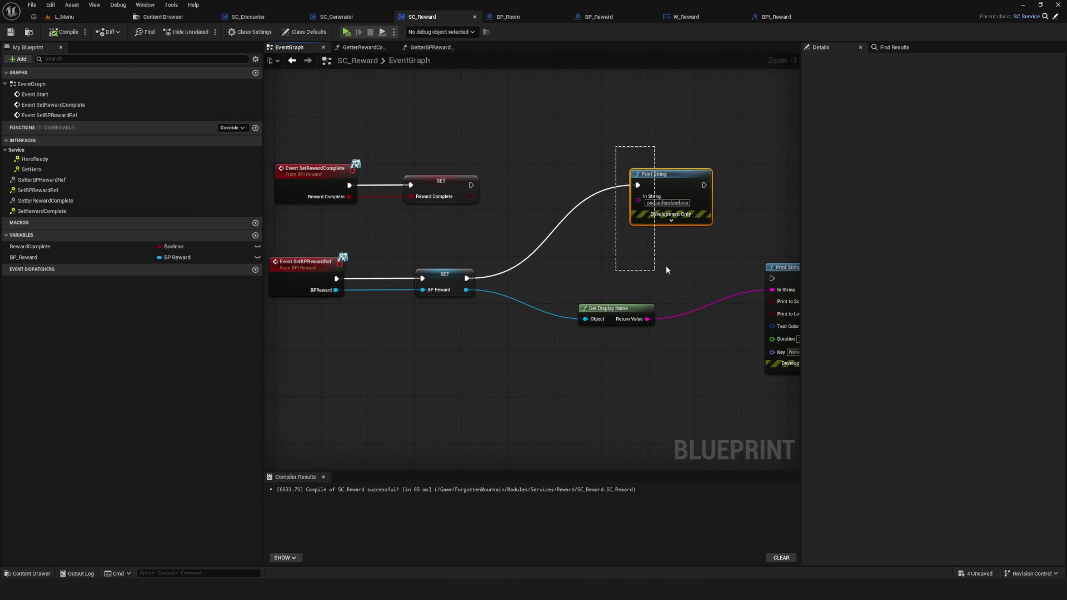
left_click_drag(662, 268, 662, 268)
left_click_drag(277, 243, 419, 369)
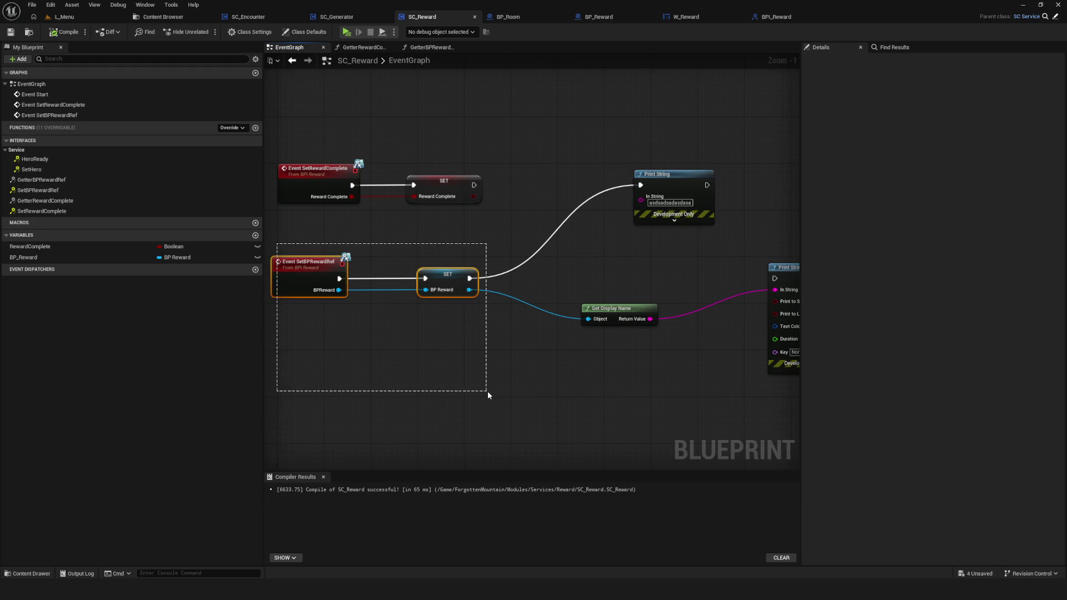
left_click_drag(488, 391, 488, 391)
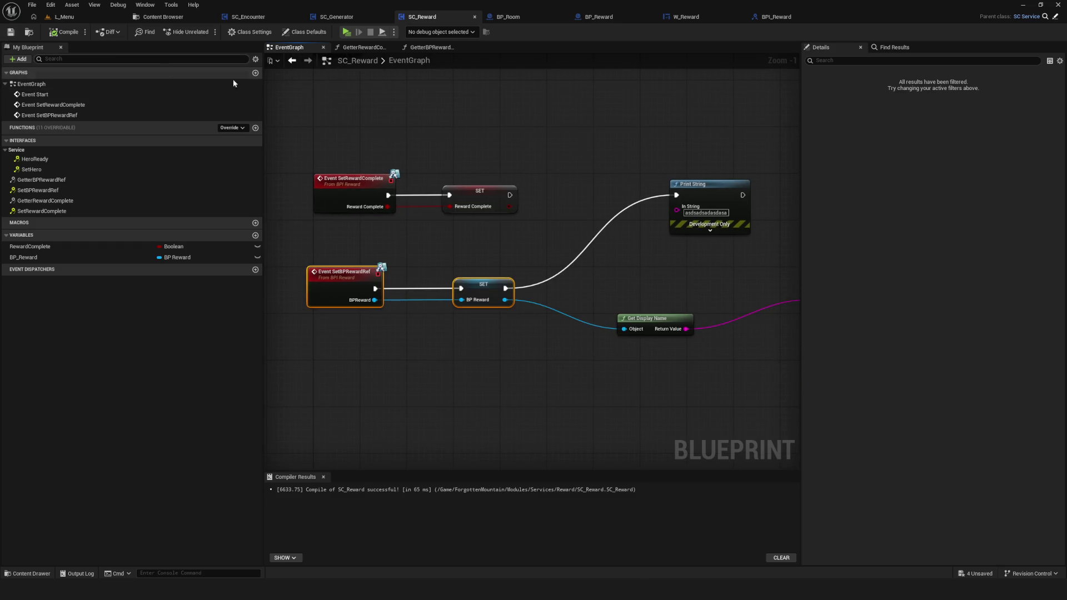
left_click_drag(541, 110, 532, 133)
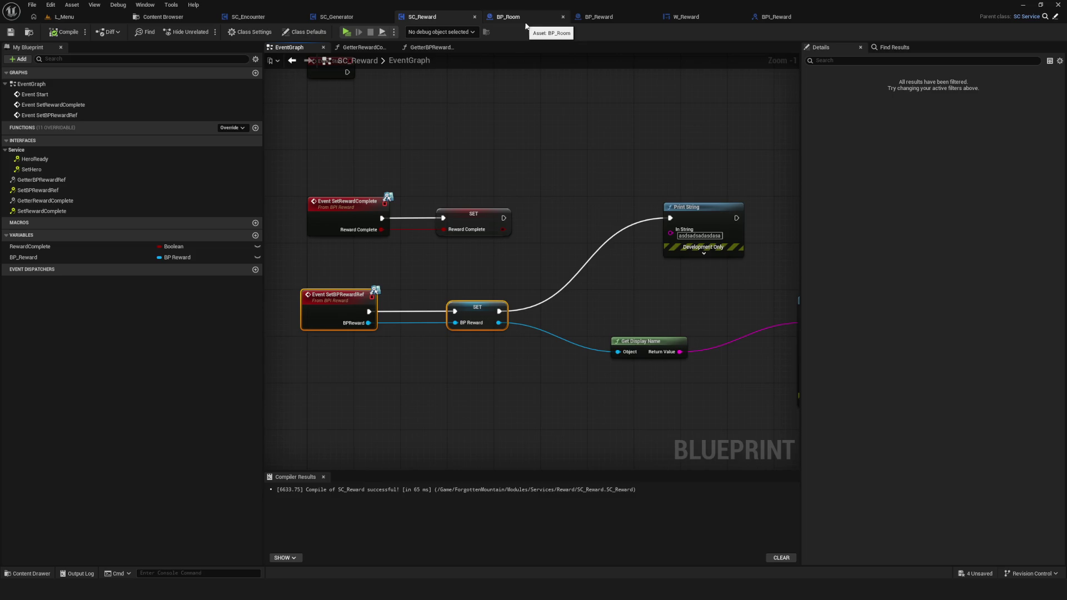
left_click(602, 17)
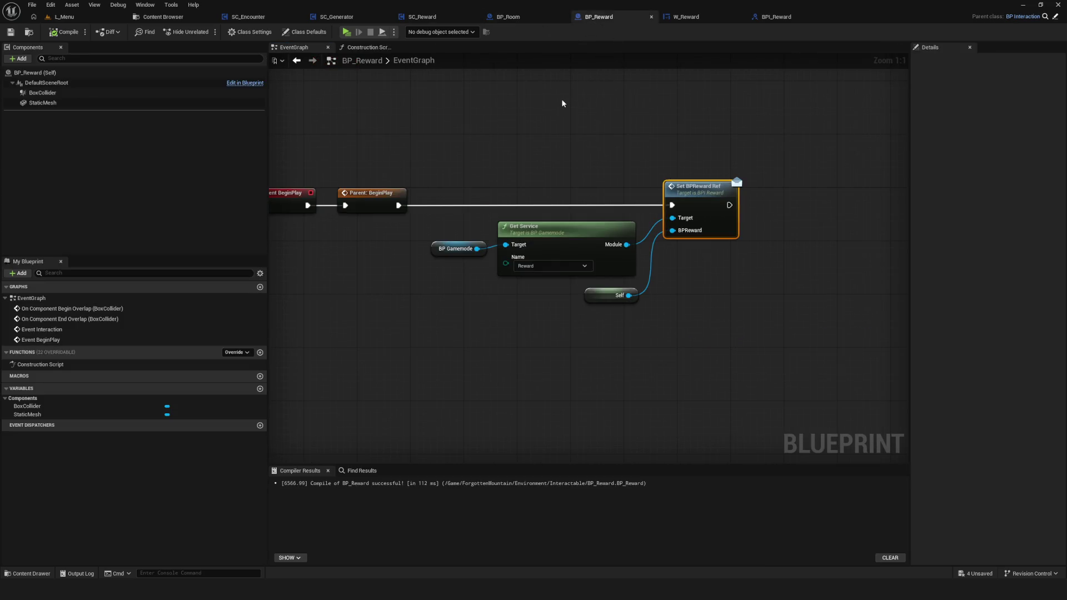
left_click(531, 266)
left_click(503, 270)
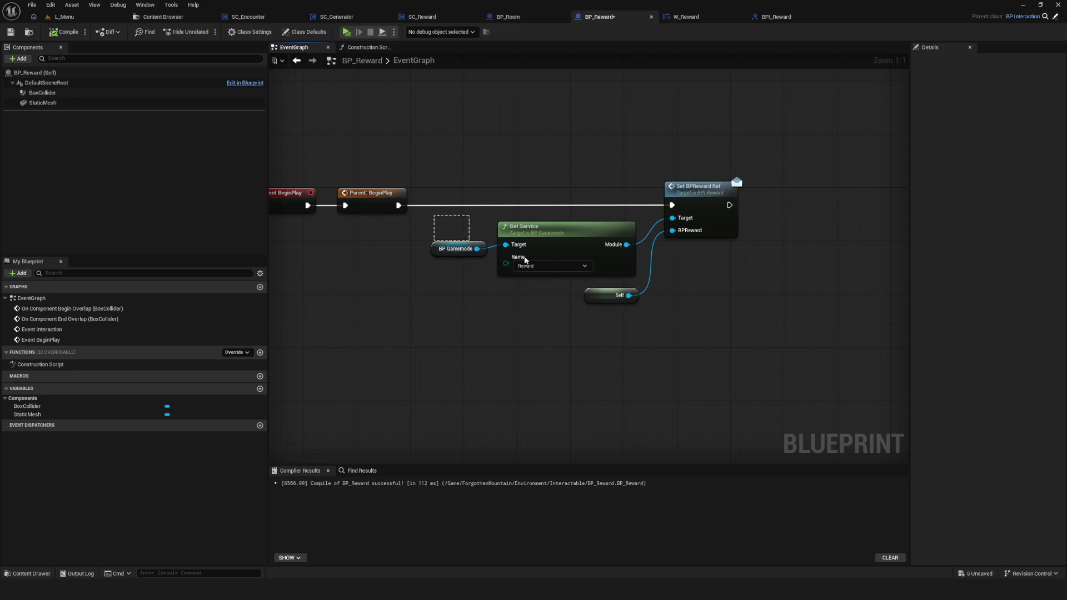
left_click_drag(605, 252, 605, 254)
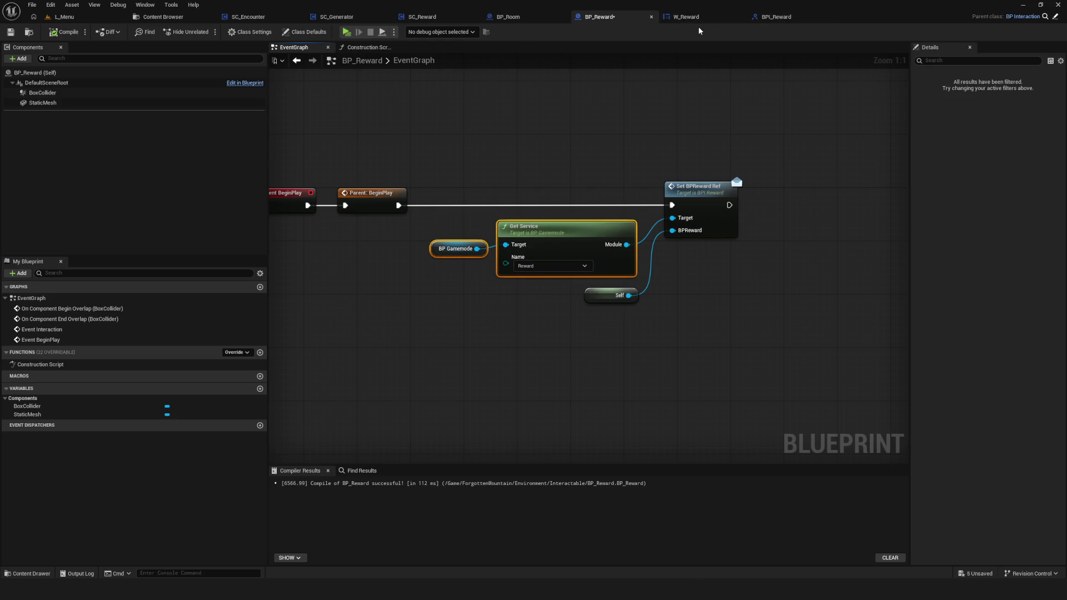
left_click(411, 17)
left_click(255, 58)
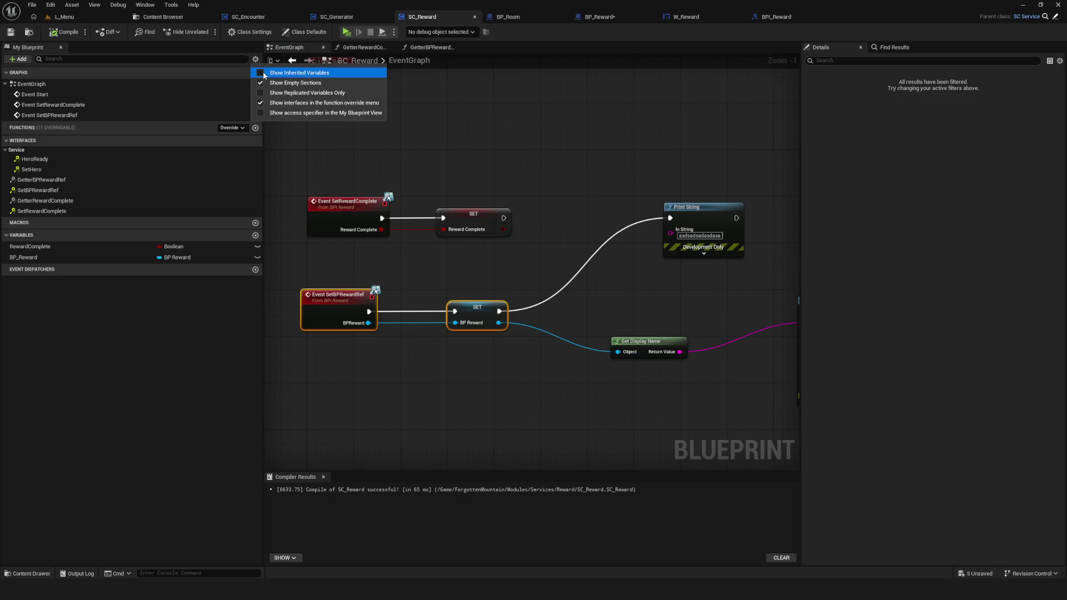
Show inherited variables, set Name's default value to Reward, and compile SC_Reward.
left_click(295, 77)
left_click(234, 337)
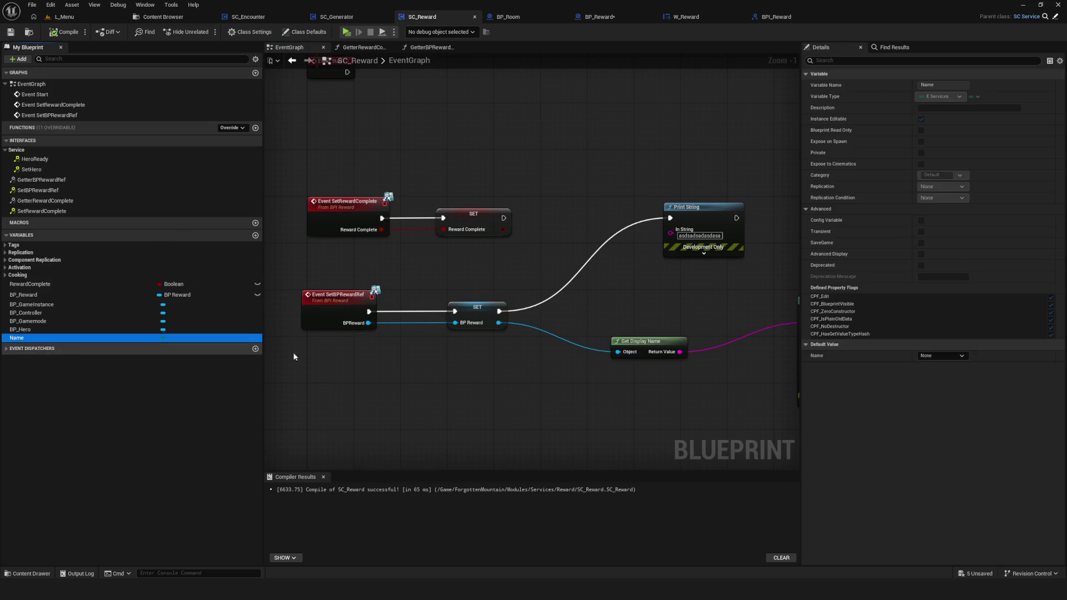
left_click(922, 355)
left_click(941, 524)
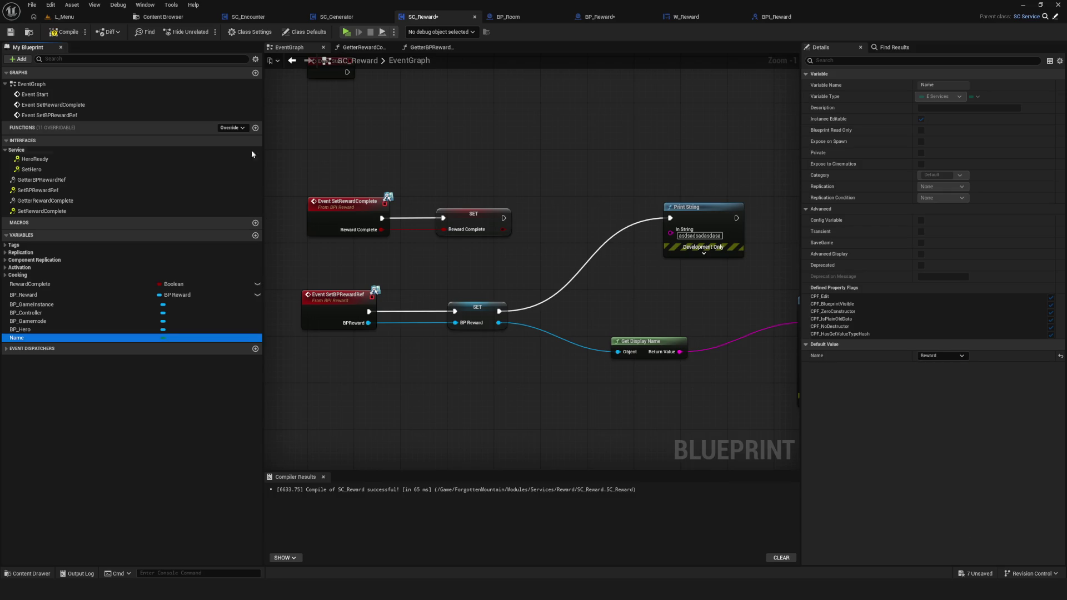
left_click(65, 33)
Hide inherited variables again, save SC_Reward, and launch a play preview.
left_click(255, 58)
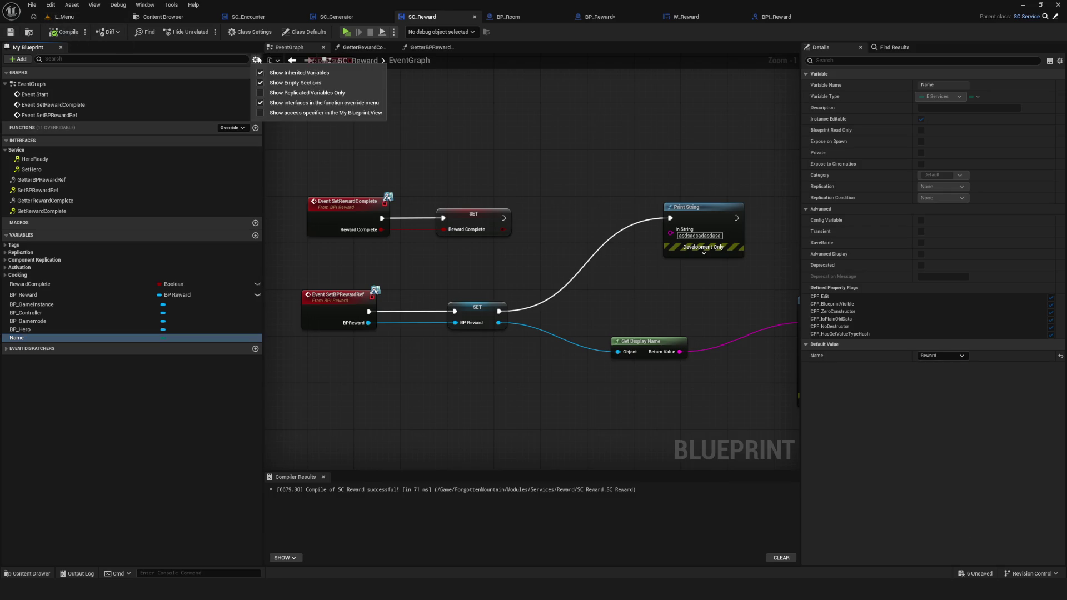
left_click(295, 73)
left_click(10, 35)
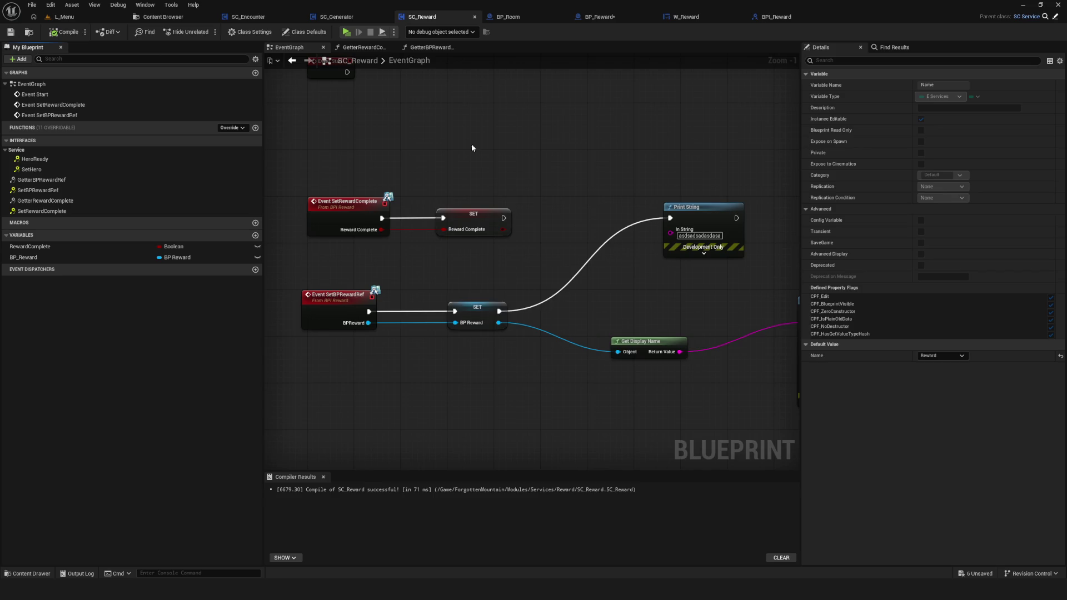
left_click(347, 32)
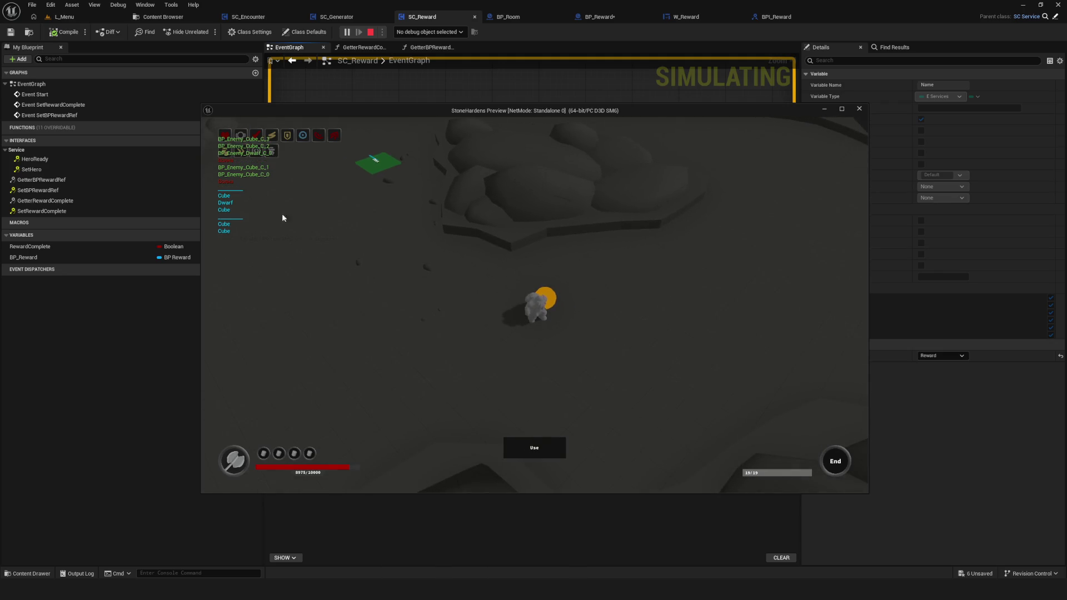
key("Escape")
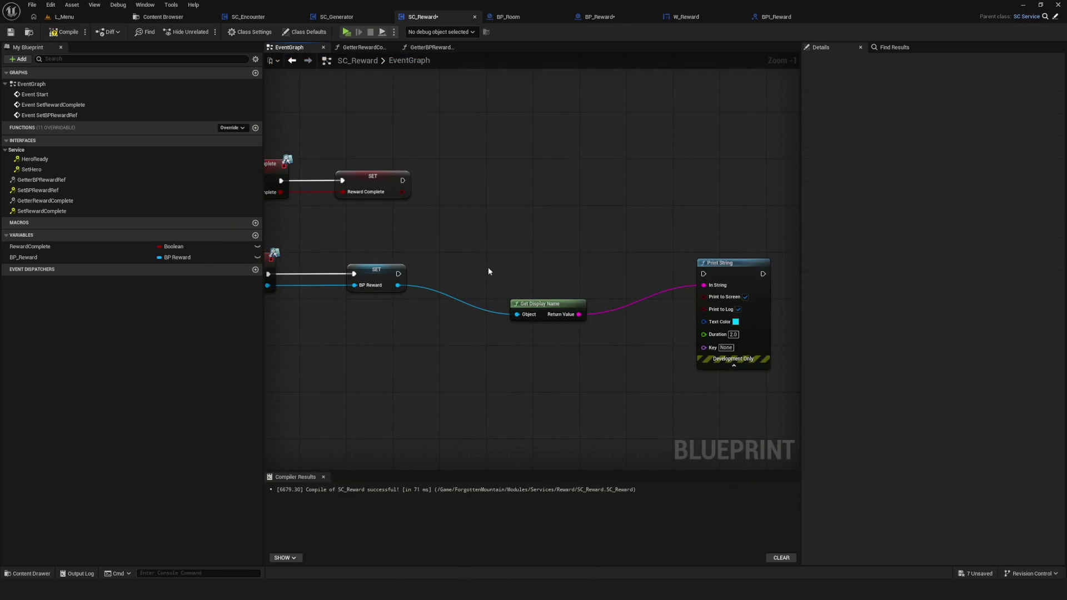
Delete the Get Display Name and Print String debug nodes from SC_Reward.
left_click_drag(488, 271, 775, 375)
key("Delete")
left_click_drag(339, 198, 730, 322)
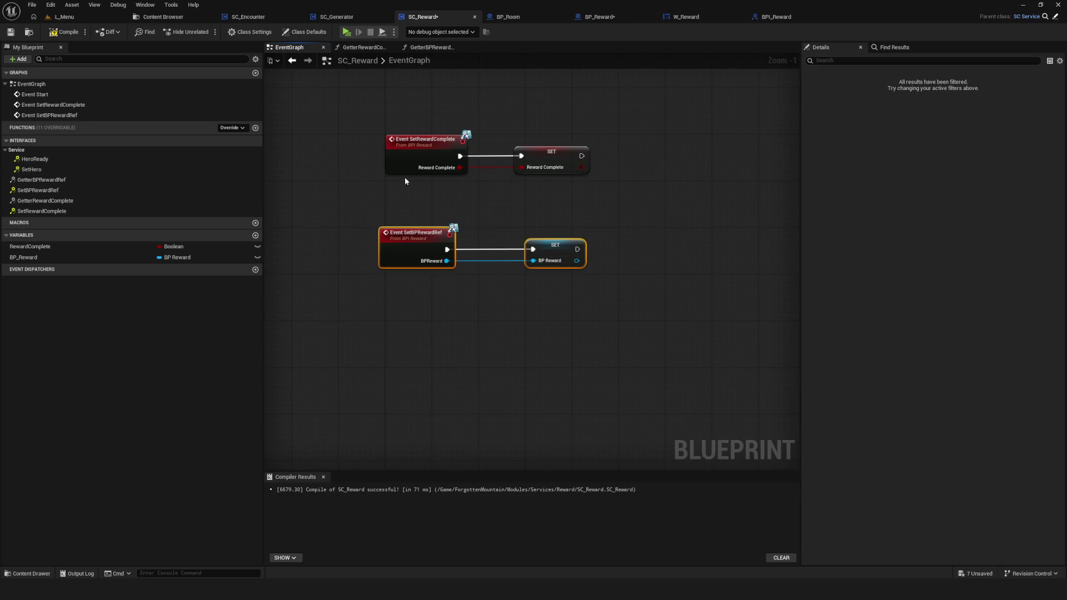
Play-test a new game, confirm the reward choice to close the dialog, then return to BP_Reward.
left_click(345, 32)
left_click(482, 280)
left_click(487, 246)
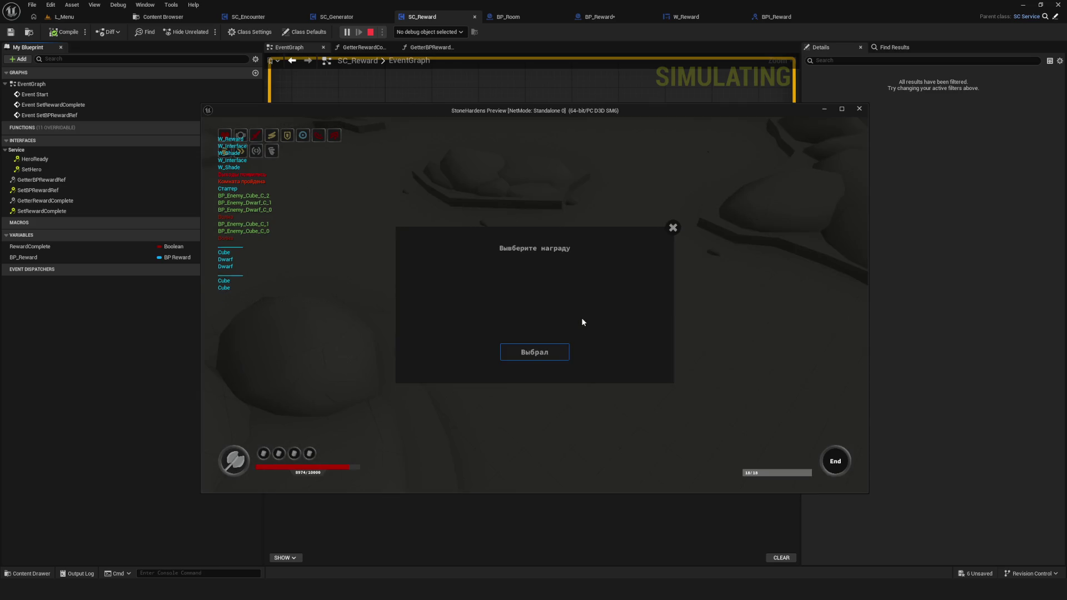
left_click(540, 351)
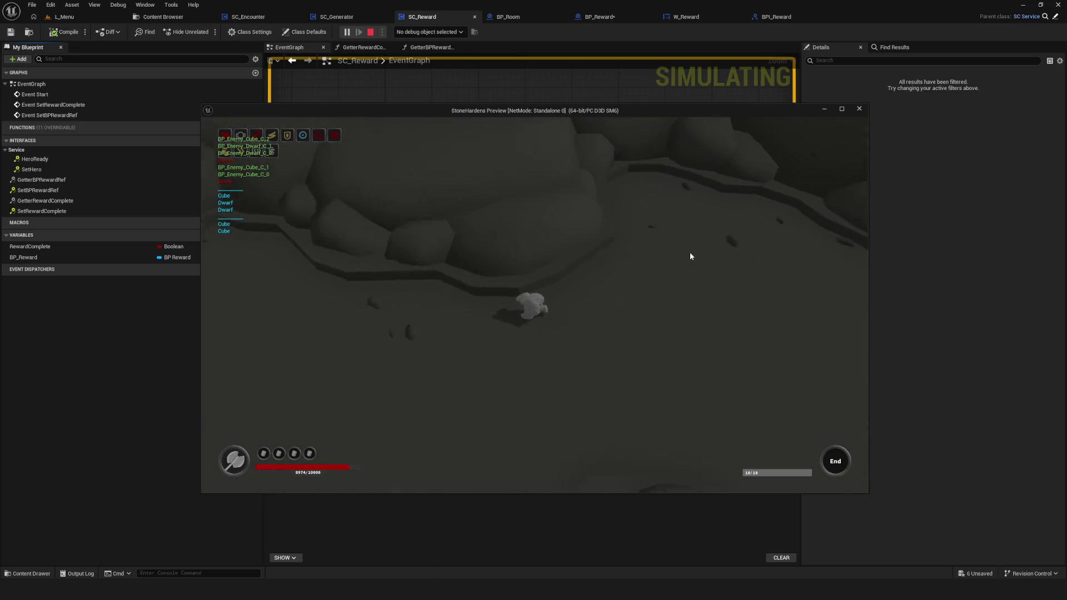
key("Escape")
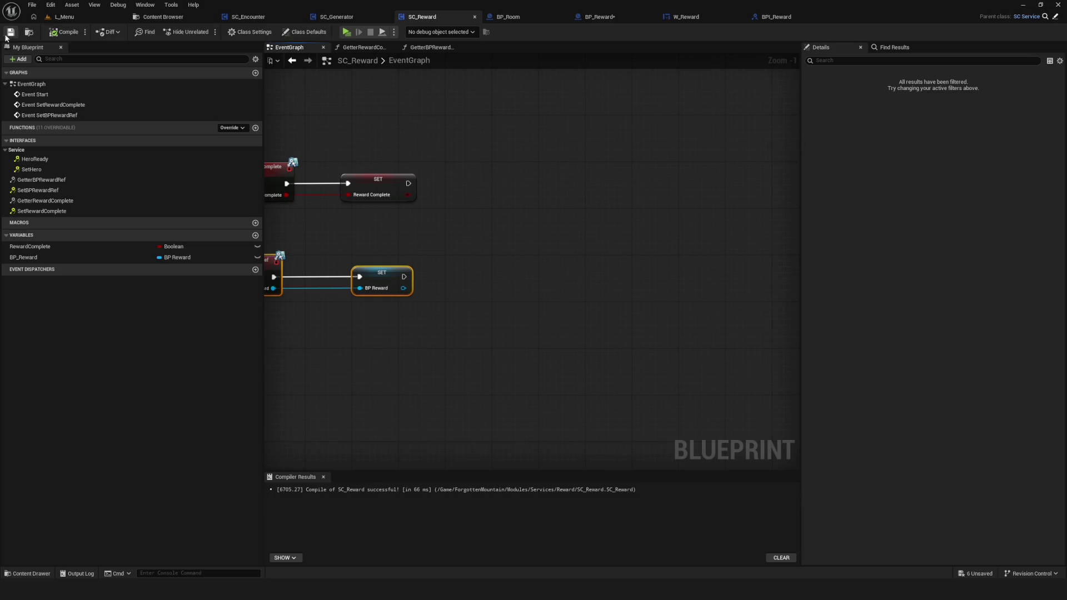
left_click(597, 16)
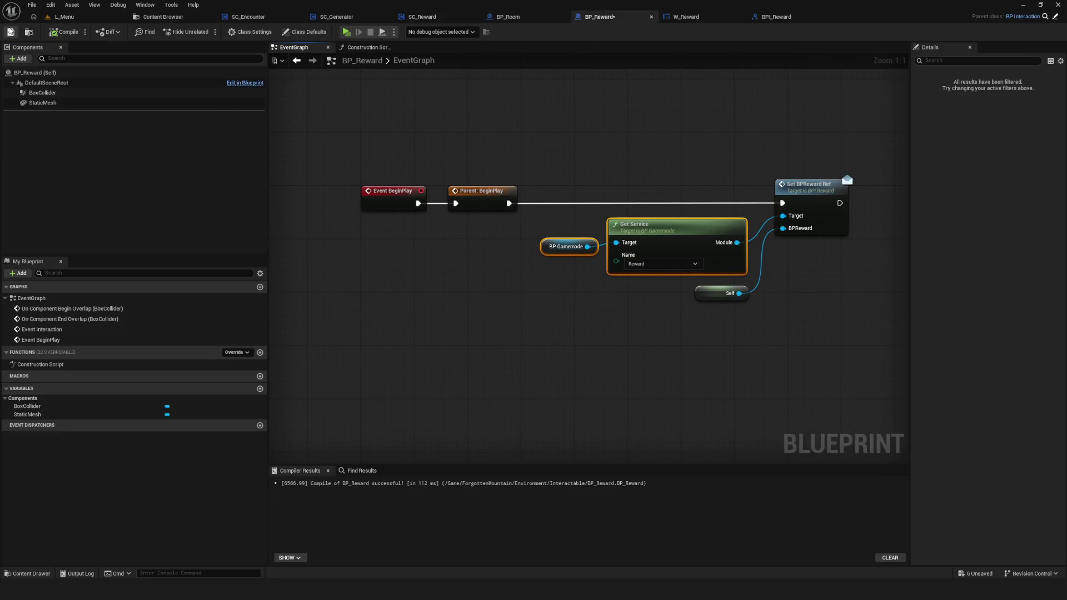
Zoom and pan across BP_Reward's EventGraph, then bring up the W_Reward widget blueprint.
scroll(539, 200, "down", 10)
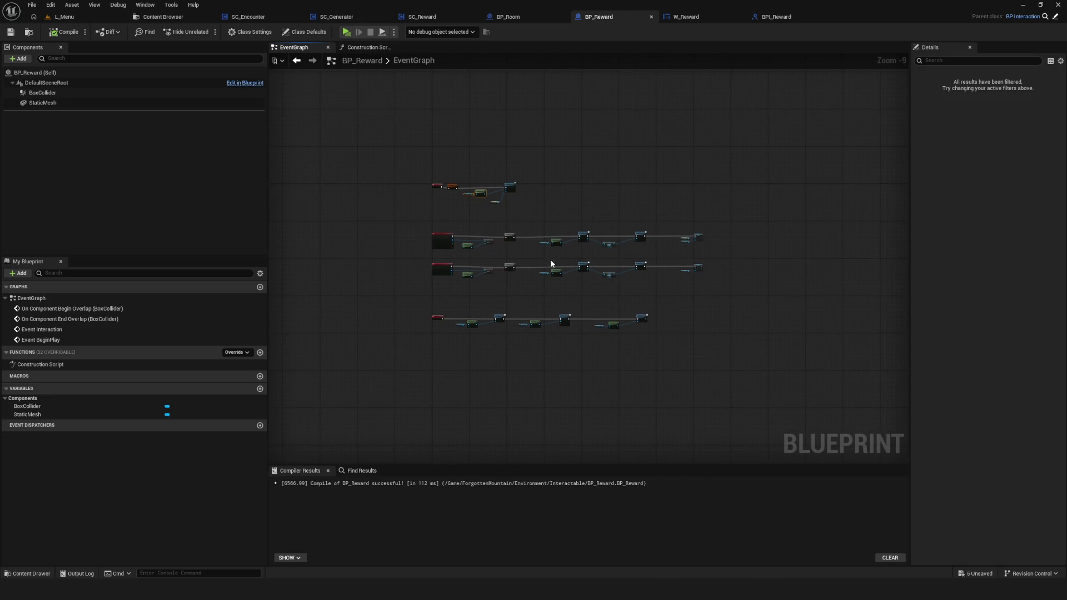
scroll(550, 260, "up", 10)
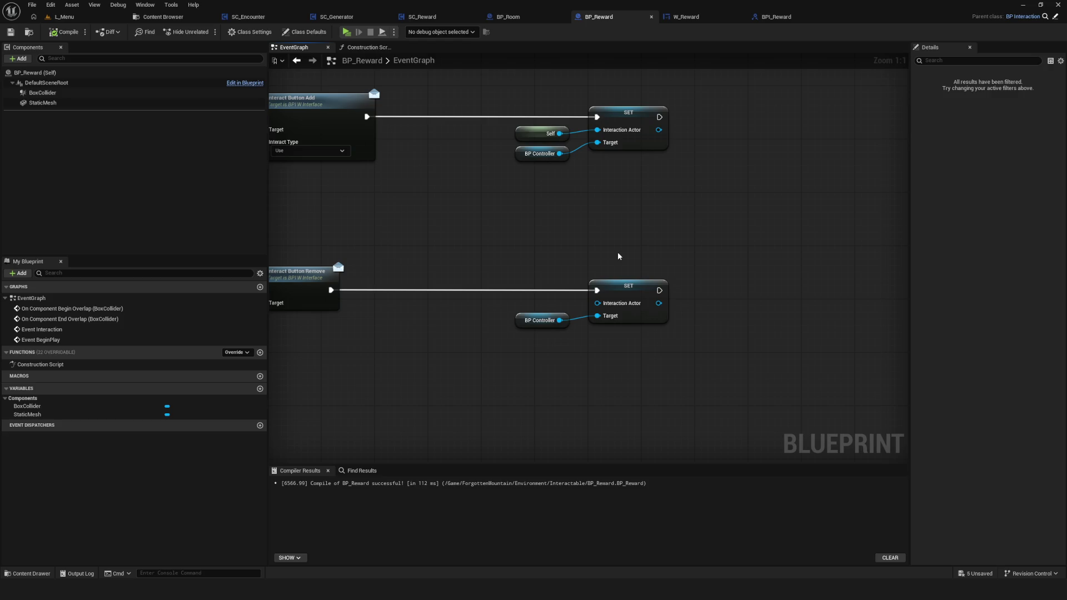
scroll(629, 257, "down", 10)
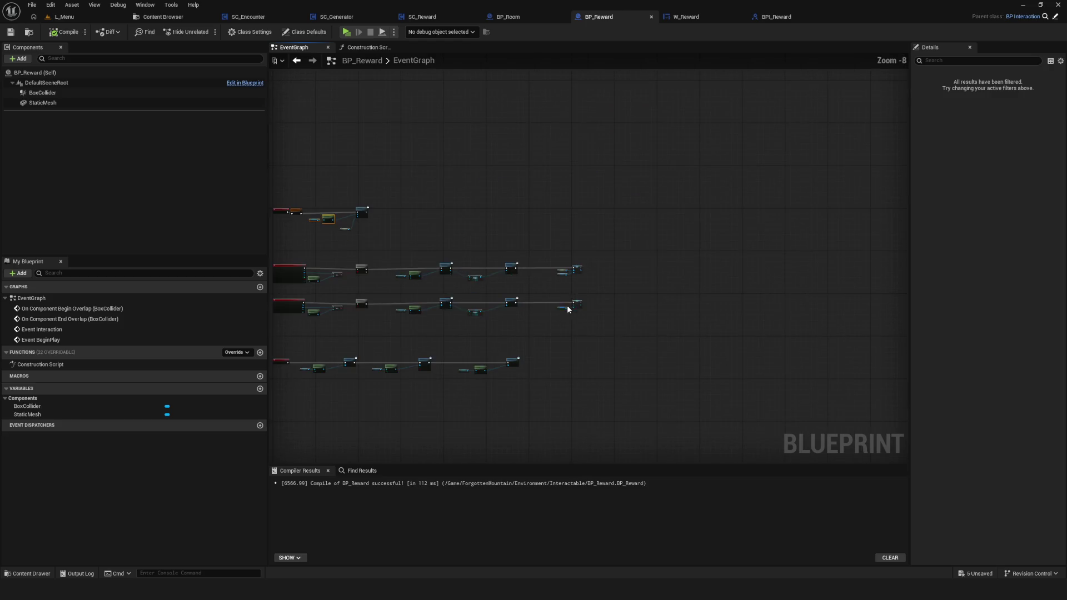
scroll(599, 390, "up", 10)
scroll(738, 368, "down", 8)
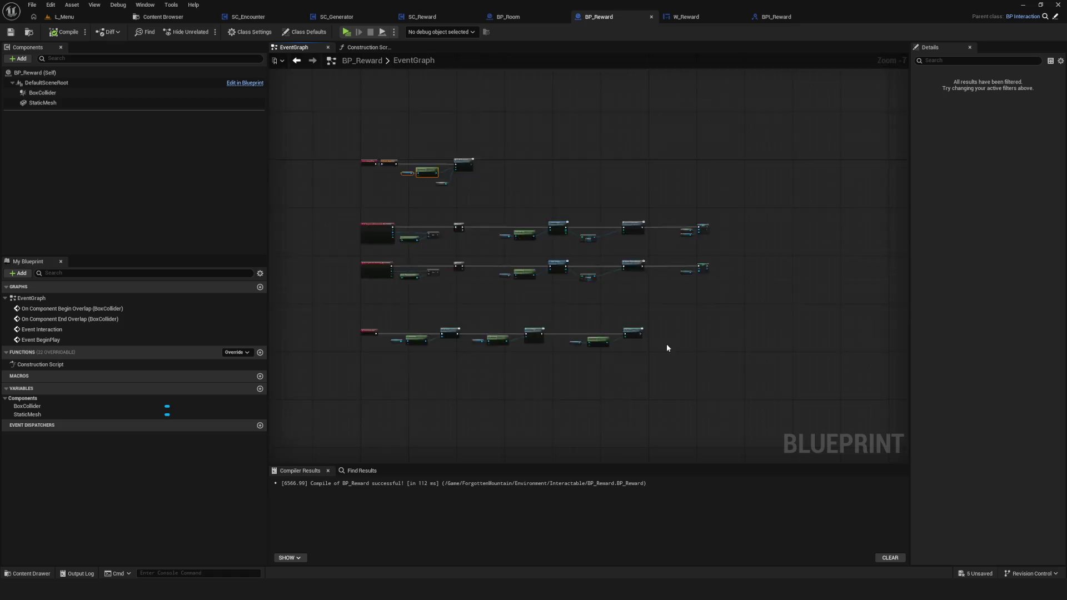
scroll(668, 348, "up", 8)
scroll(674, 349, "down", 6)
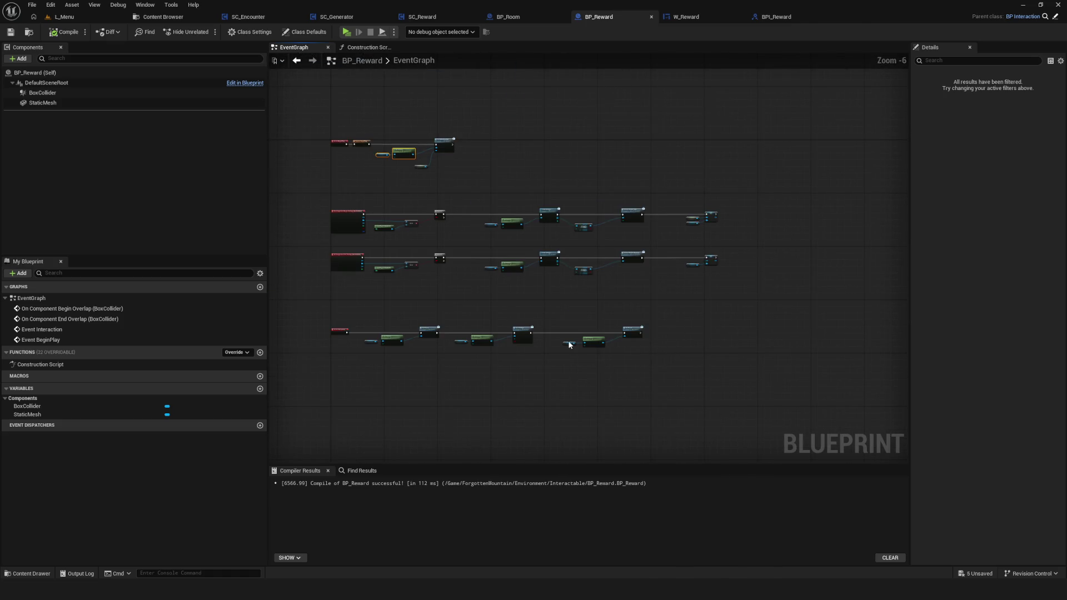
left_click_drag(395, 148, 469, 73)
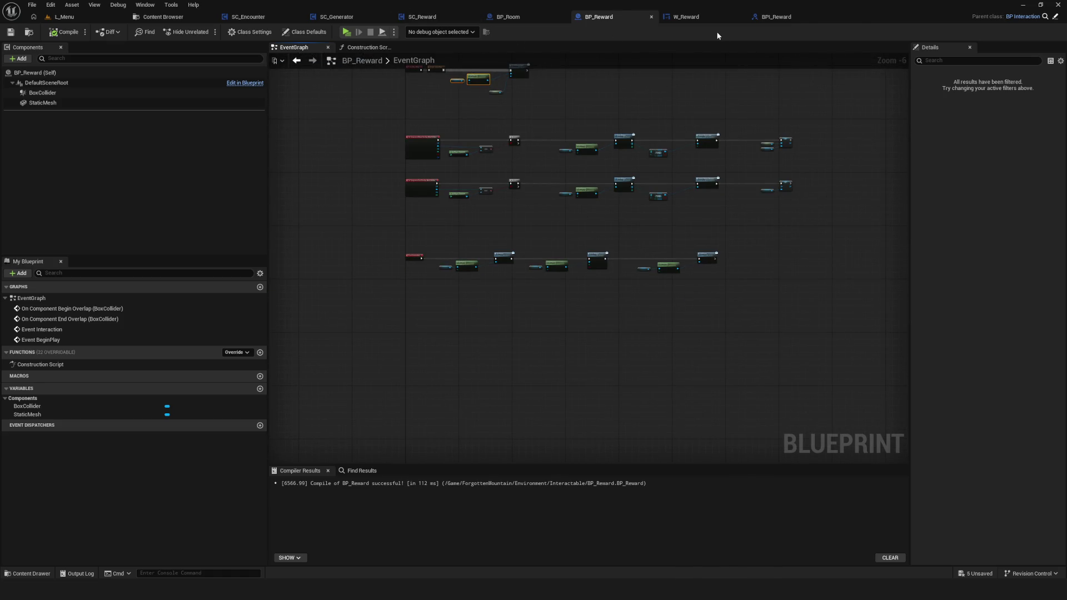
left_click(715, 17)
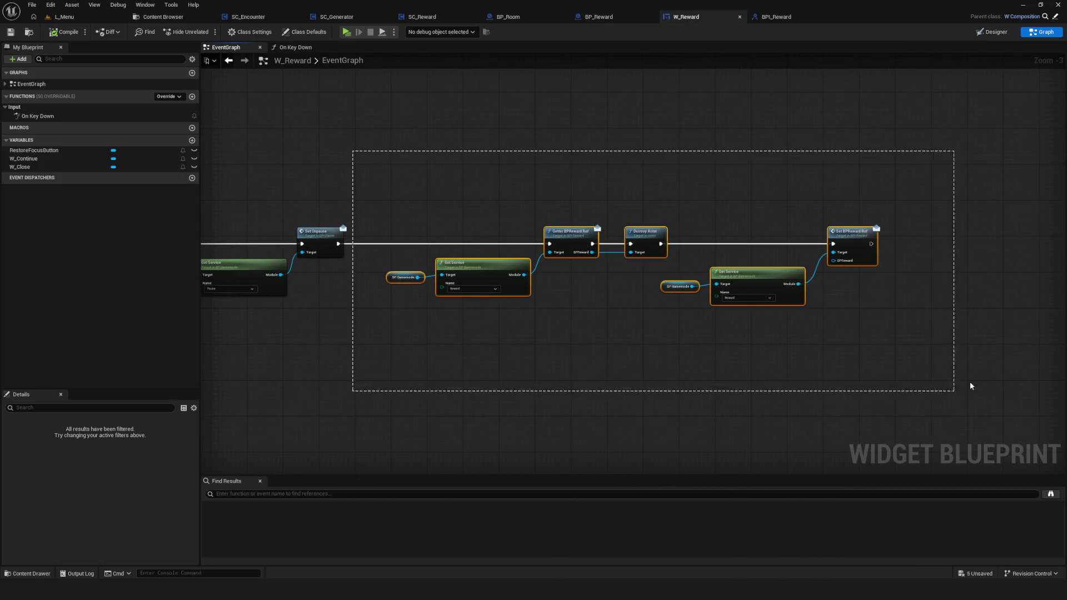
scroll(674, 300, "down", 5)
scroll(674, 300, "up", 4)
left_click_drag(277, 267, 466, 259)
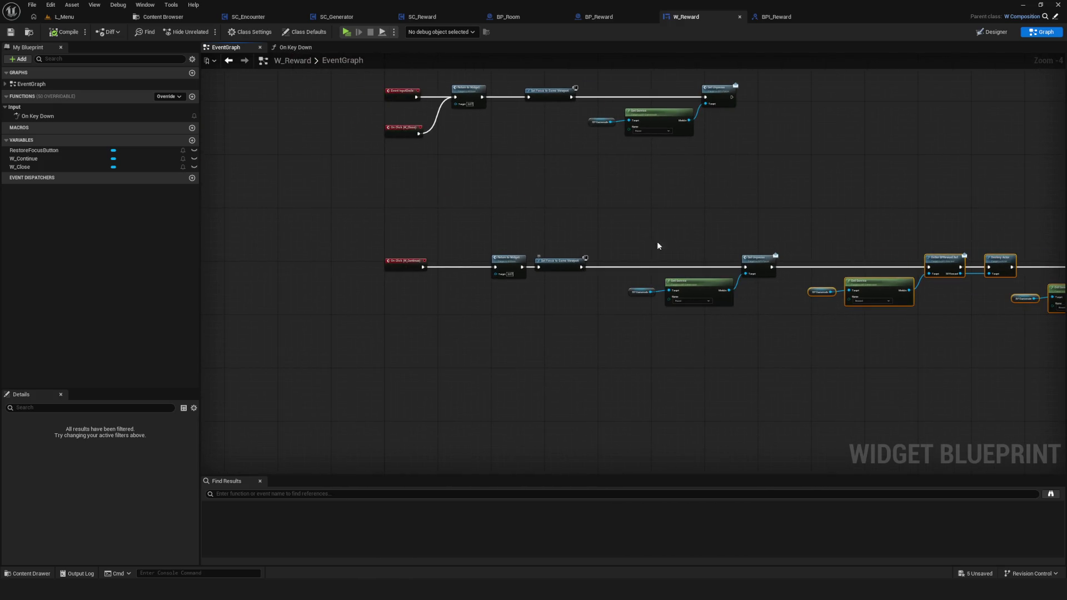
left_click_drag(717, 255, 662, 257)
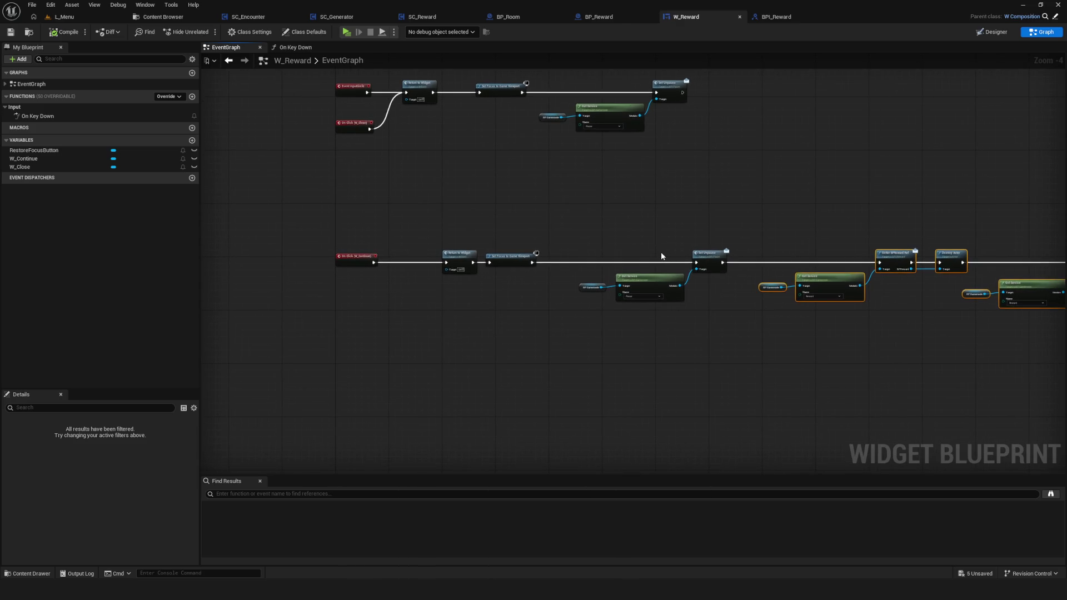
left_click_drag(639, 246, 221, 102)
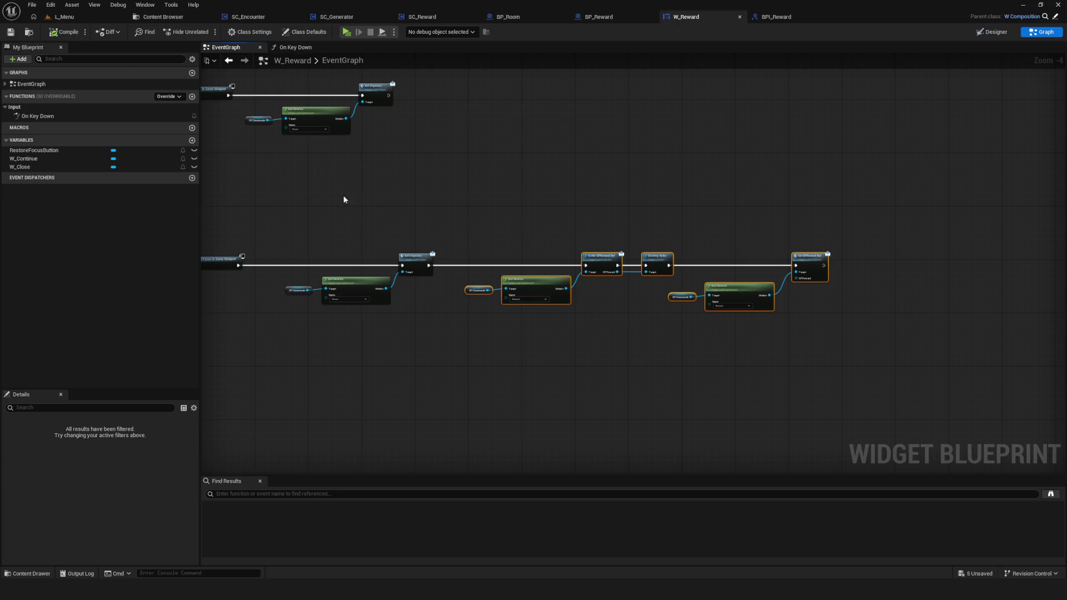
left_click_drag(343, 199, 322, 214)
scroll(519, 358, "down", 2)
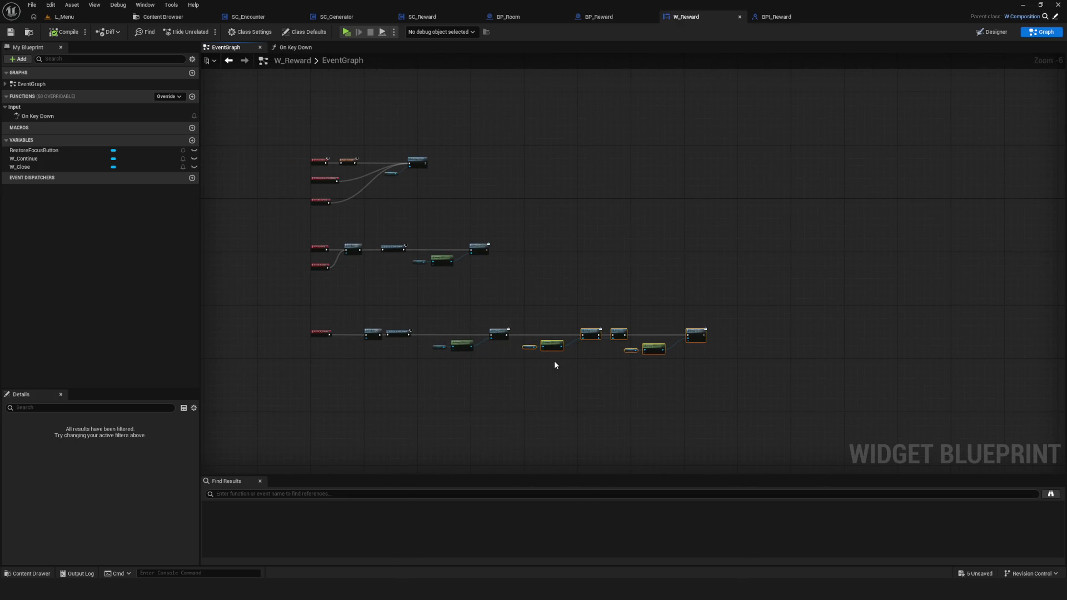
left_click_drag(554, 361, 484, 386)
scroll(485, 382, "down", 2)
scroll(485, 382, "up", 6)
scroll(558, 357, "down", 5)
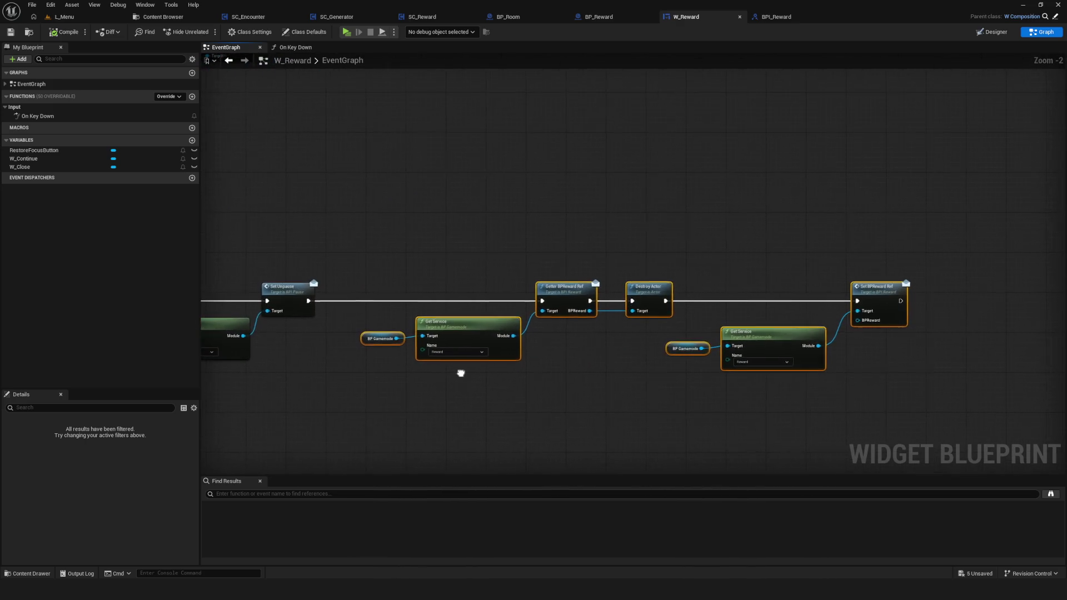
scroll(502, 358, "up", 3)
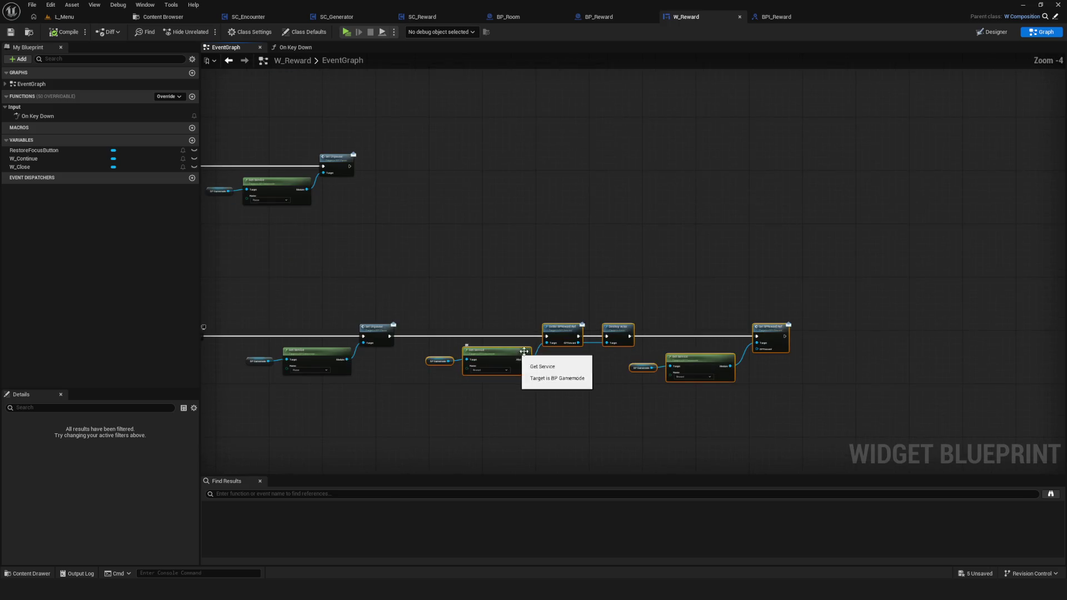
left_click_drag(492, 314, 491, 236)
mouse_move(805, 326)
left_mouse_down()
mouse_move(452, 249)
mouse_move(863, 312)
left_mouse_up()
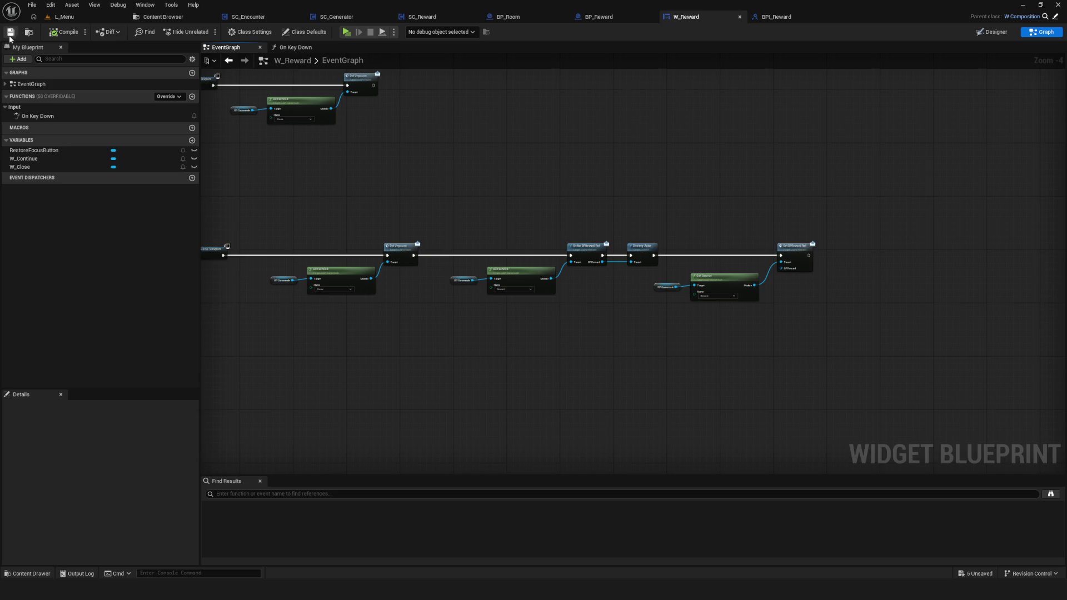
Start a new game, clear the room's enemies, and close the first reward dialog.
left_click(345, 32)
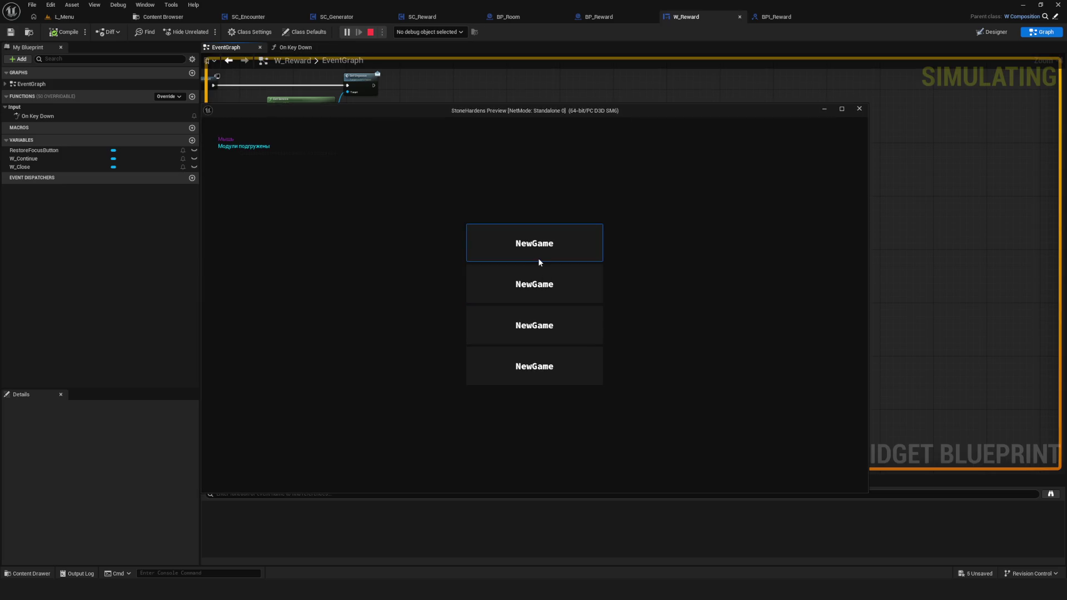
left_click(538, 259)
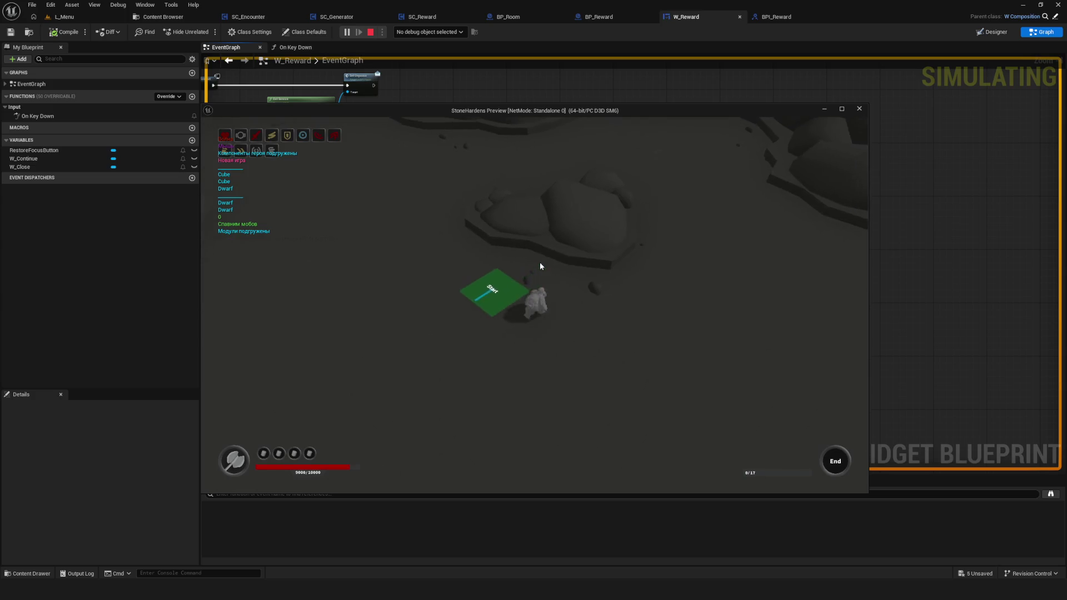
key("w")
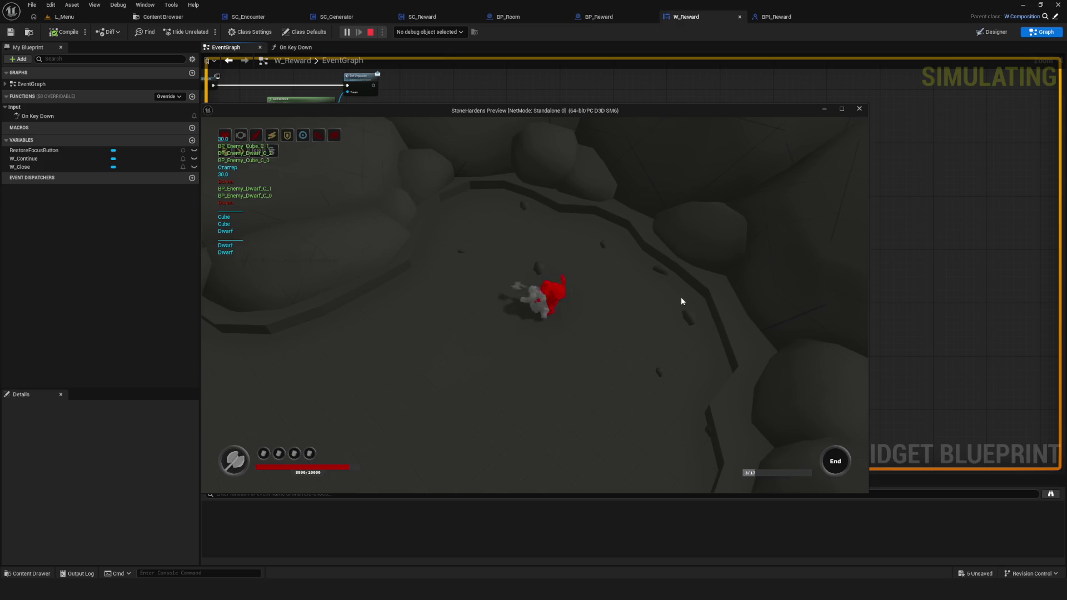
key("s")
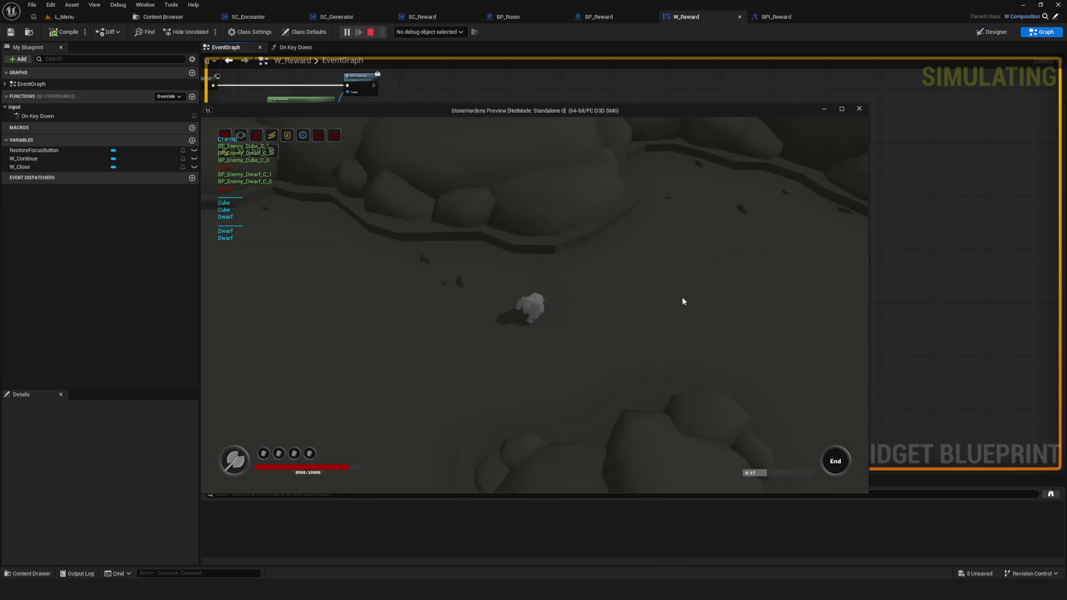
key("d")
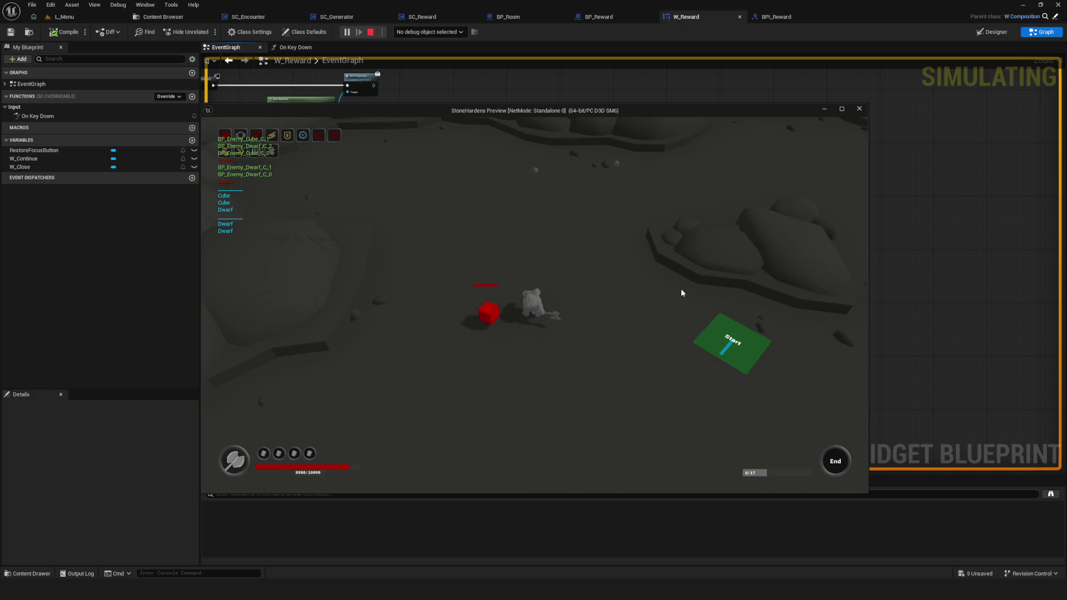
key("s")
key("s")
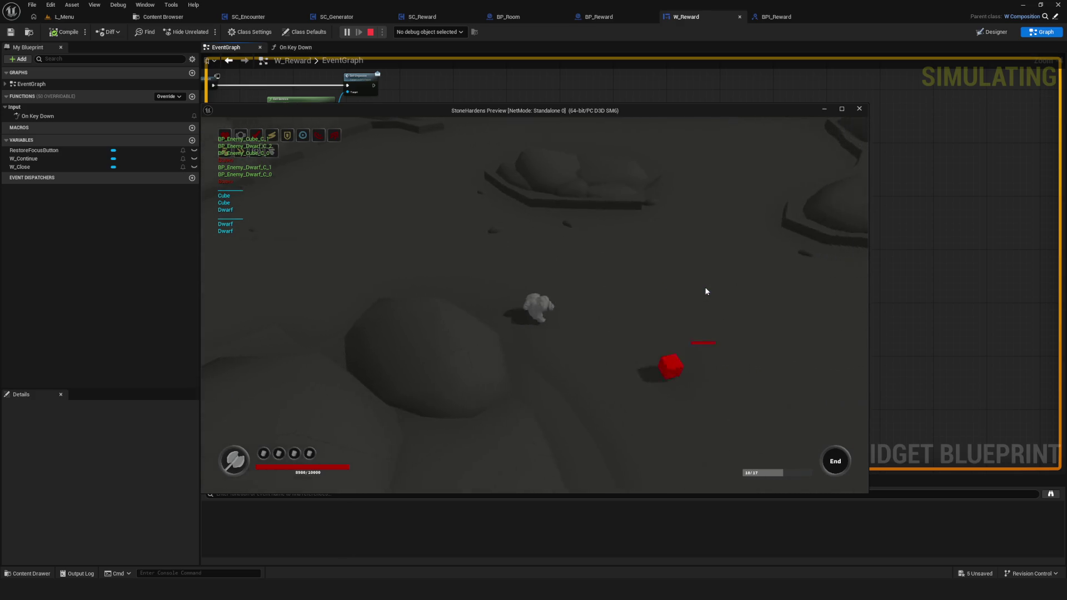
key("d")
key("s")
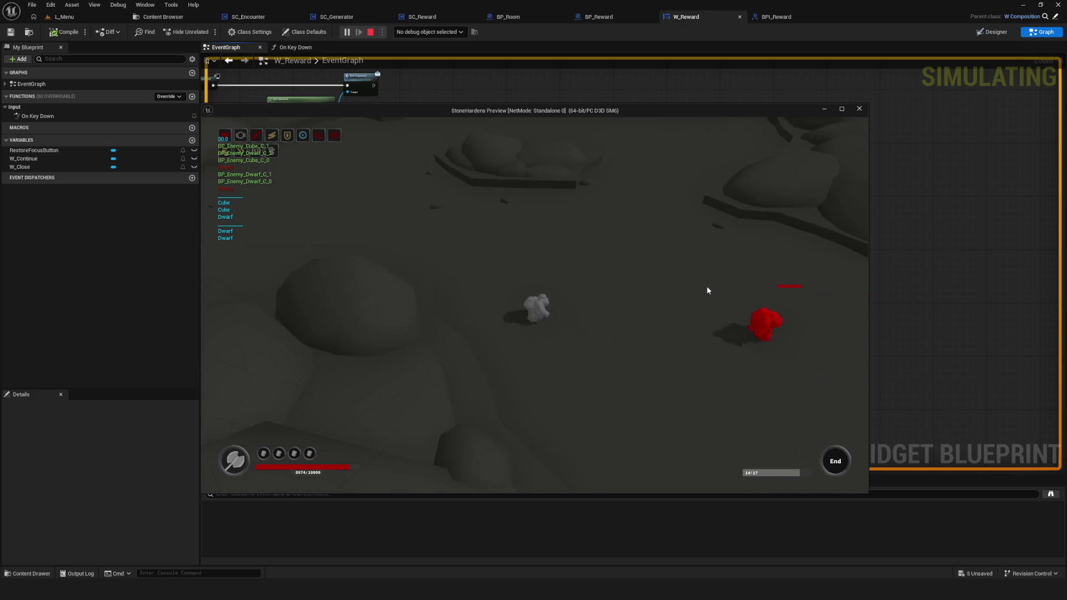
key("a")
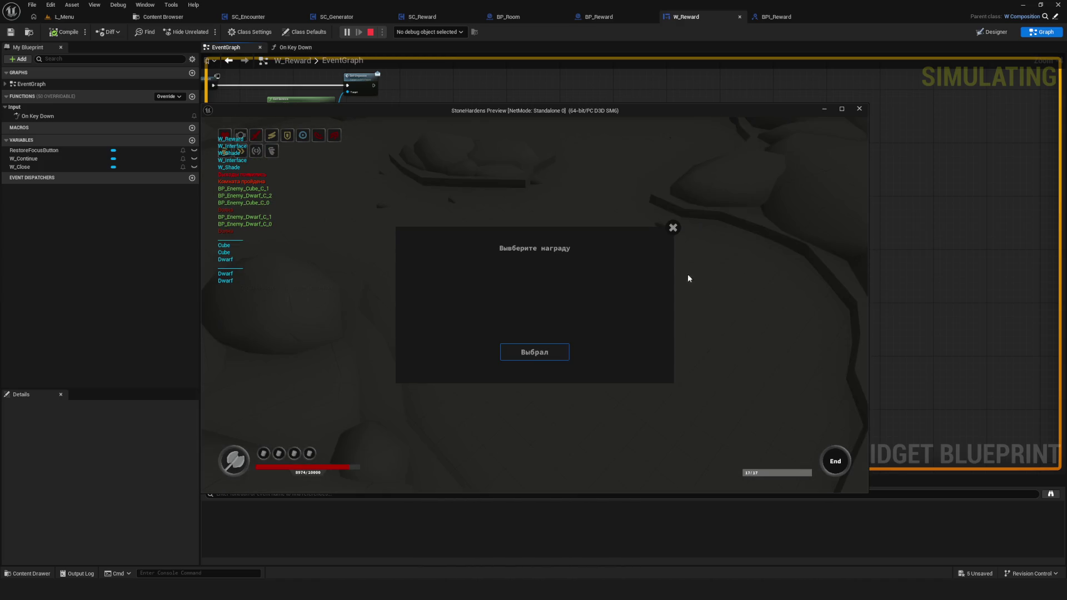
left_click(673, 228)
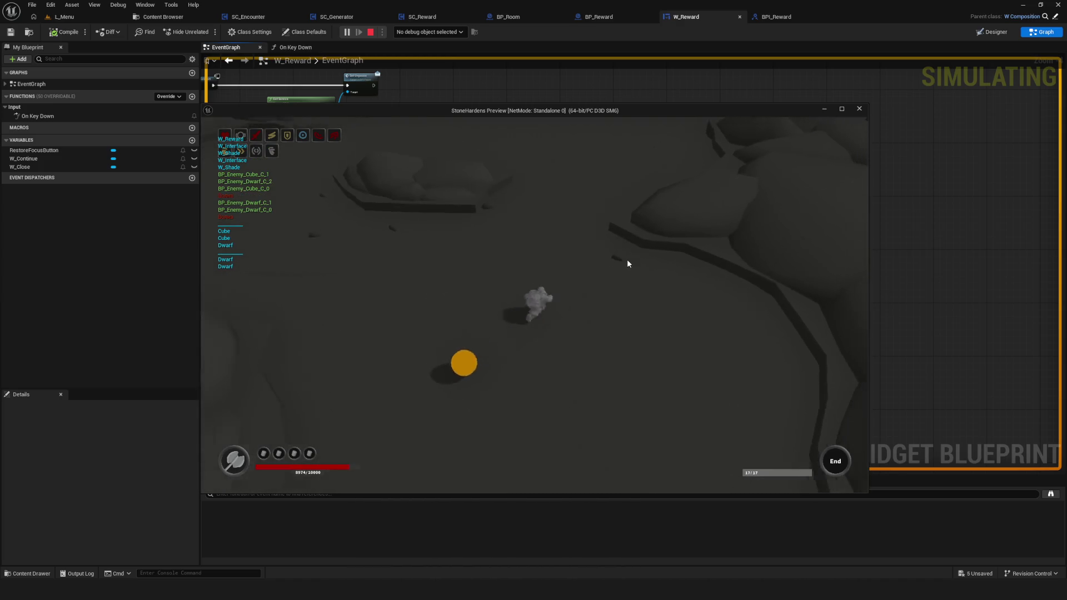
Walk onto the next orange pickups, close each reward dialog, and stop the preview.
key("s")
key("d")
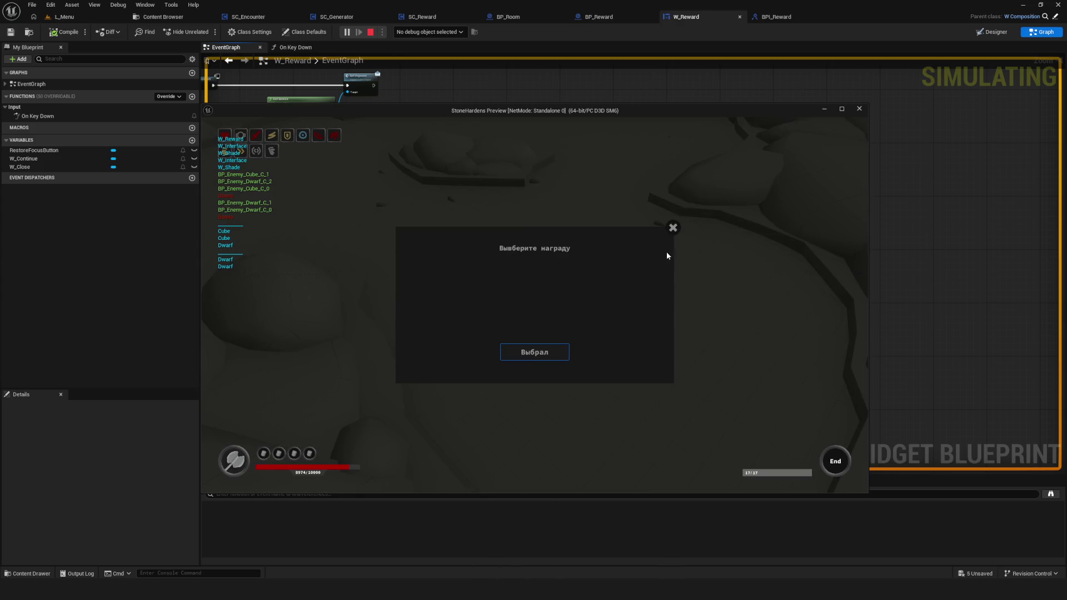
left_click(672, 228)
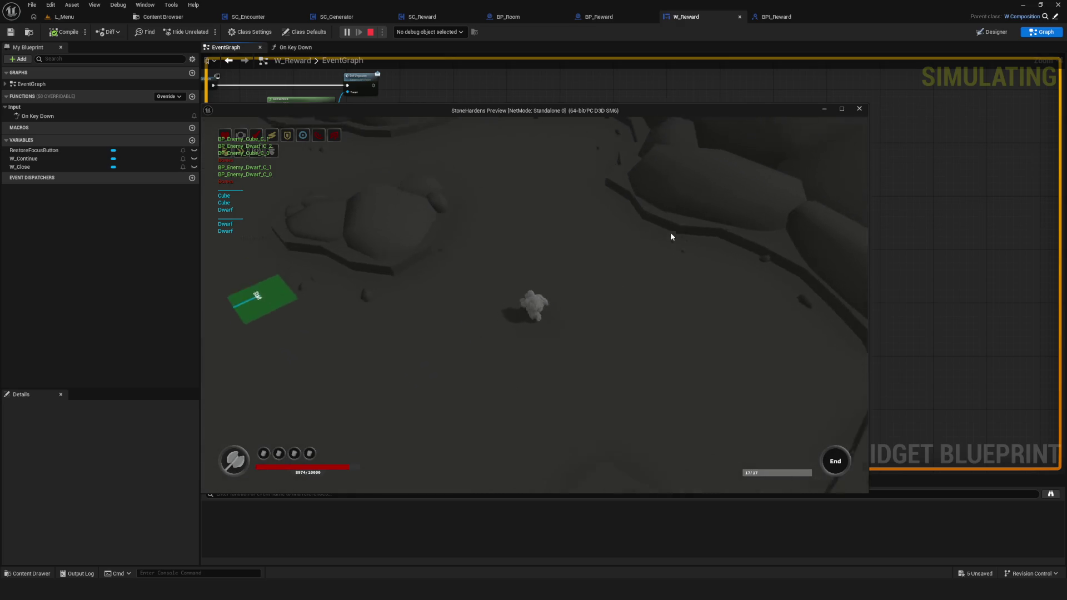
key("d")
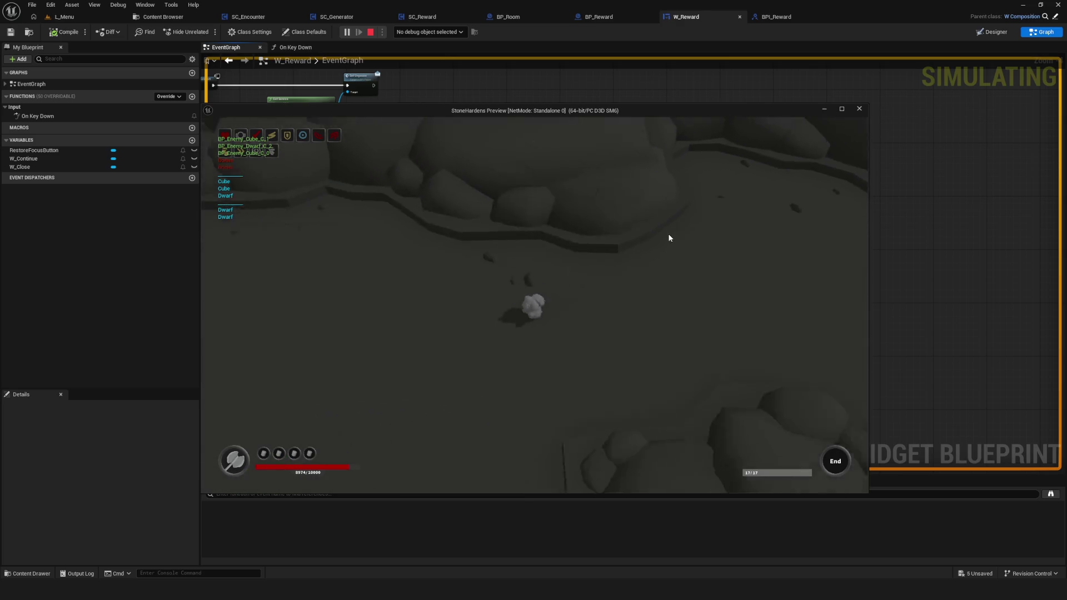
key("d")
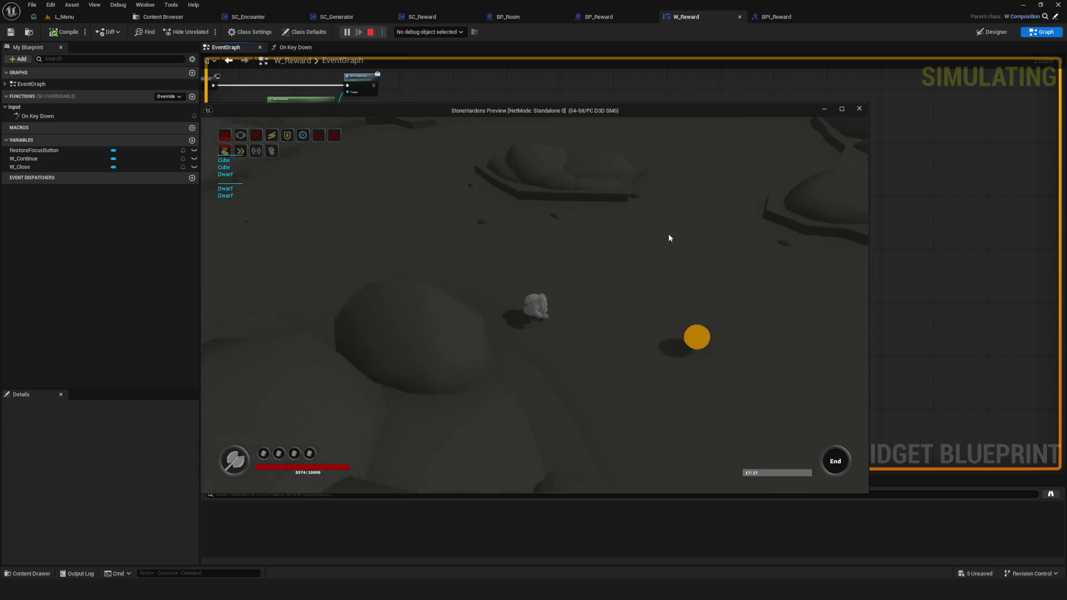
key("d")
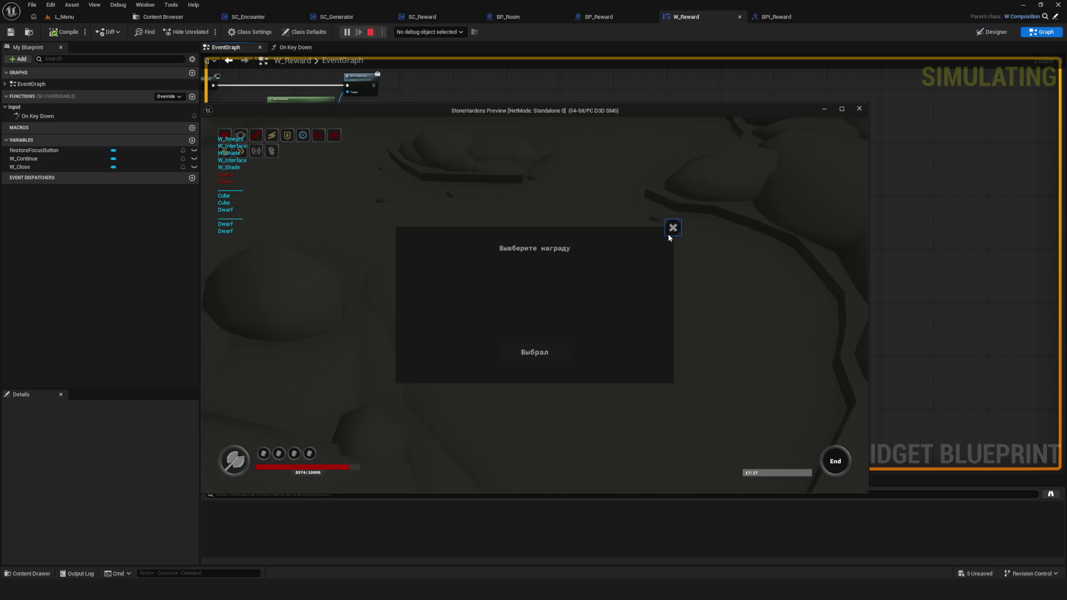
left_click(667, 233)
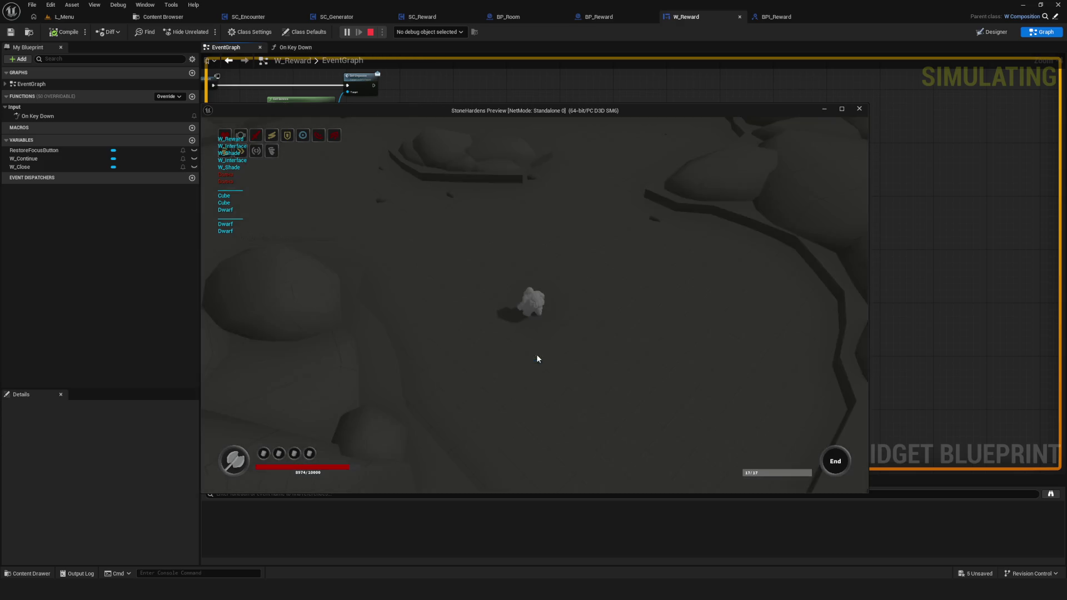
key("Escape")
scroll(488, 303, "down", 3)
scroll(534, 303, "up", 2)
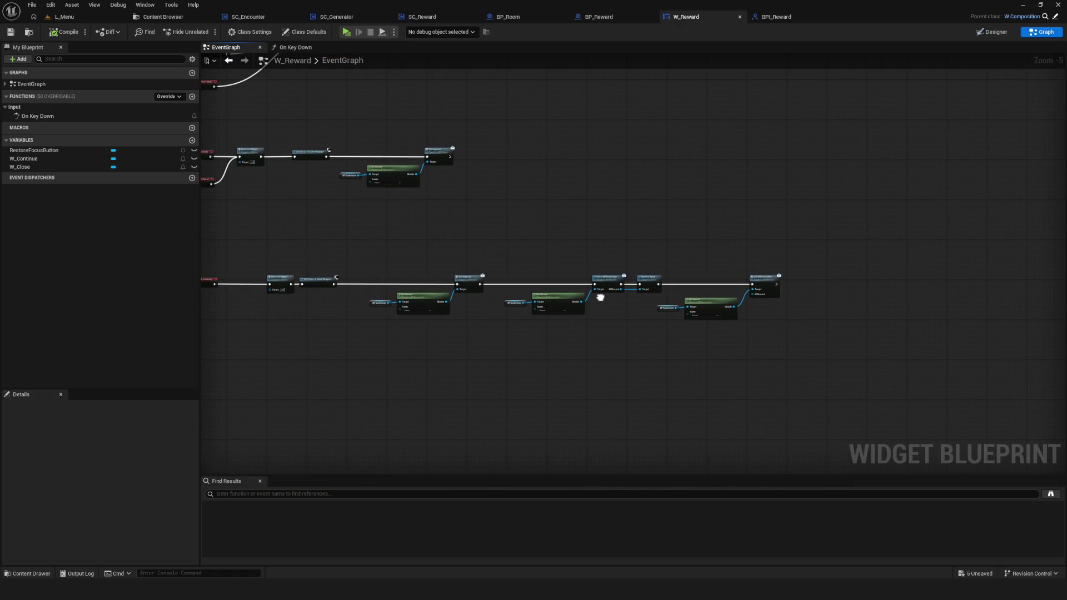
left_click_drag(600, 297, 598, 298)
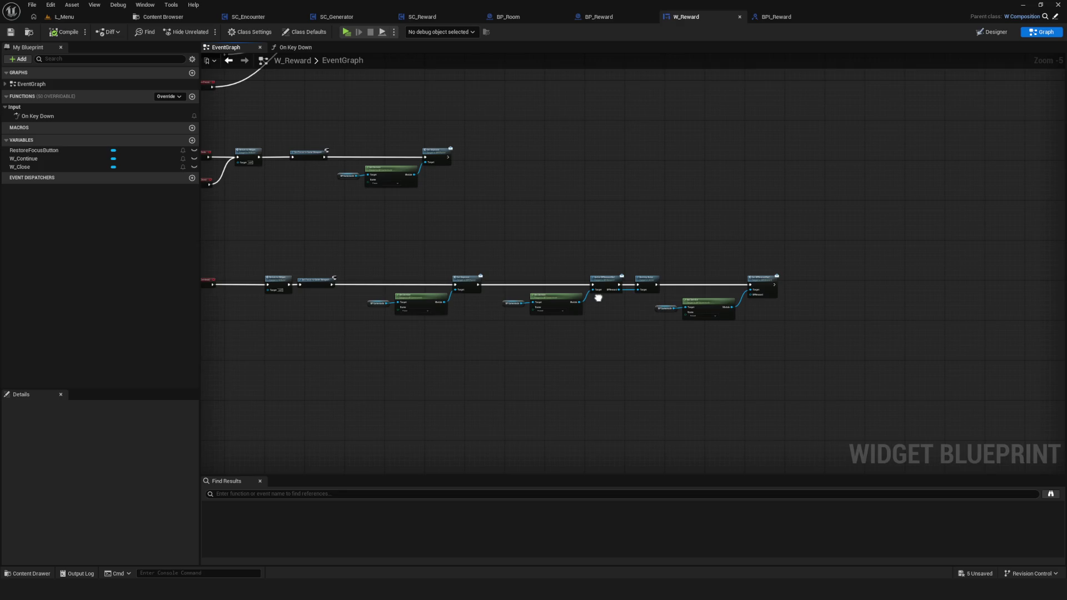
left_click(427, 24)
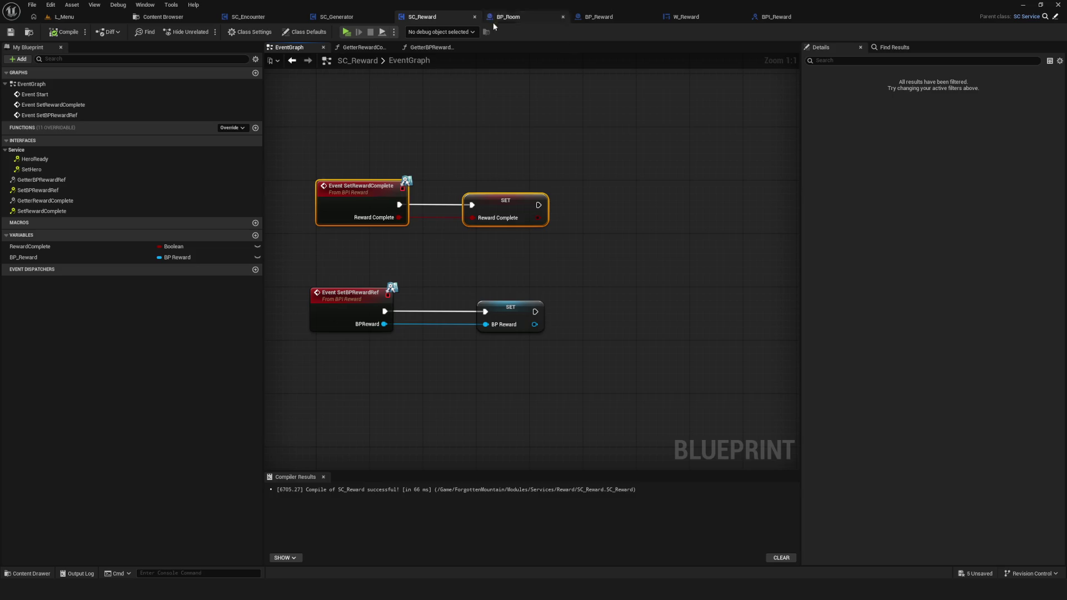
left_click(591, 17)
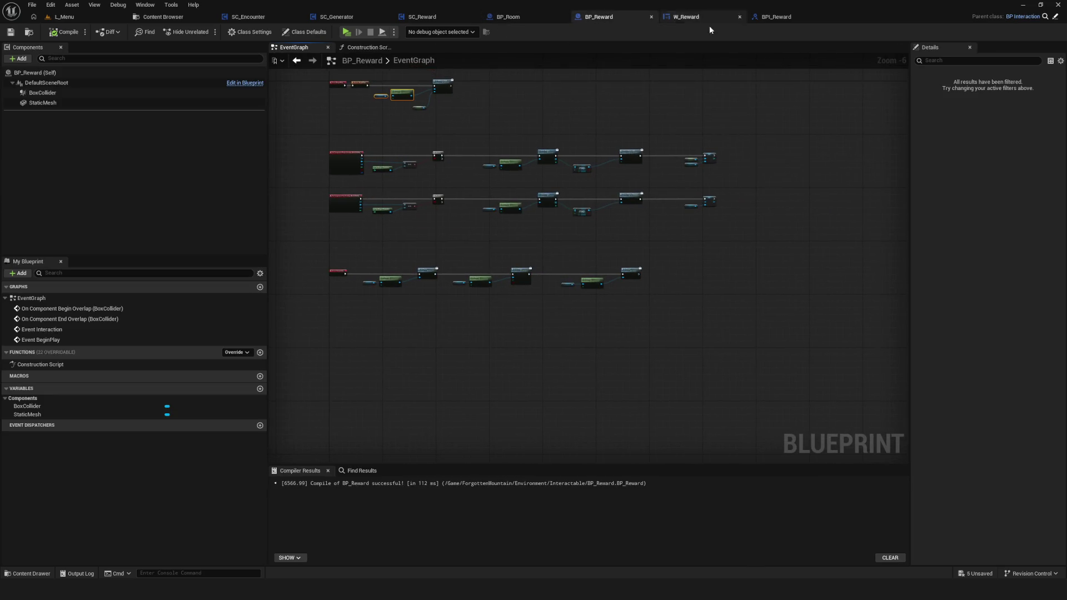
left_click(687, 17)
scroll(661, 303, "up", 5)
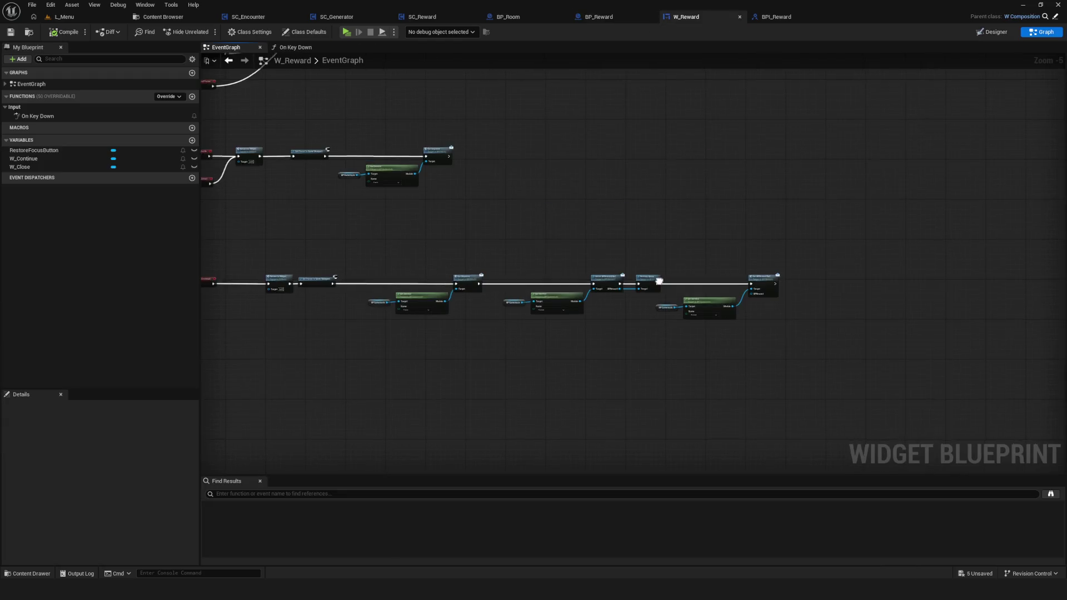
left_click_drag(519, 305, 656, 369)
scroll(683, 326, "right", 3)
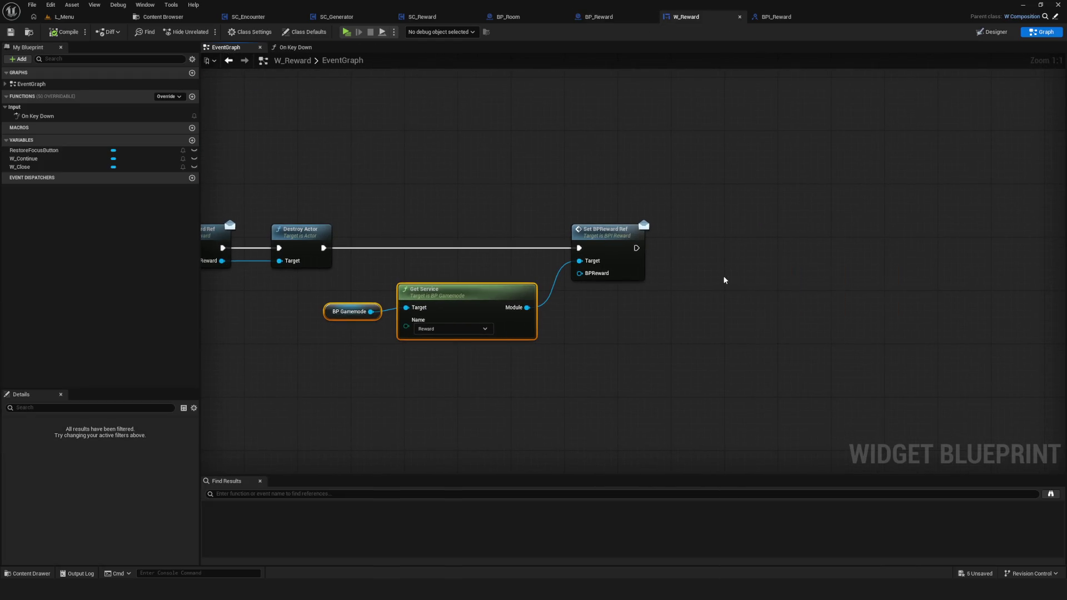
Delete the duplicate Get Service and BP Gamemode node pair in W_Reward.
scroll(725, 278, "right", 3)
key("ctrl+c")
key("ctrl+v")
mouse_move(1019, 285)
left_mouse_down()
mouse_move(700, 294)
mouse_move(746, 272)
mouse_move(529, 268)
left_mouse_up()
mouse_move(873, 269)
left_mouse_down()
mouse_move(553, 268)
mouse_move(743, 314)
left_mouse_up()
left_click_drag(621, 302, 650, 305)
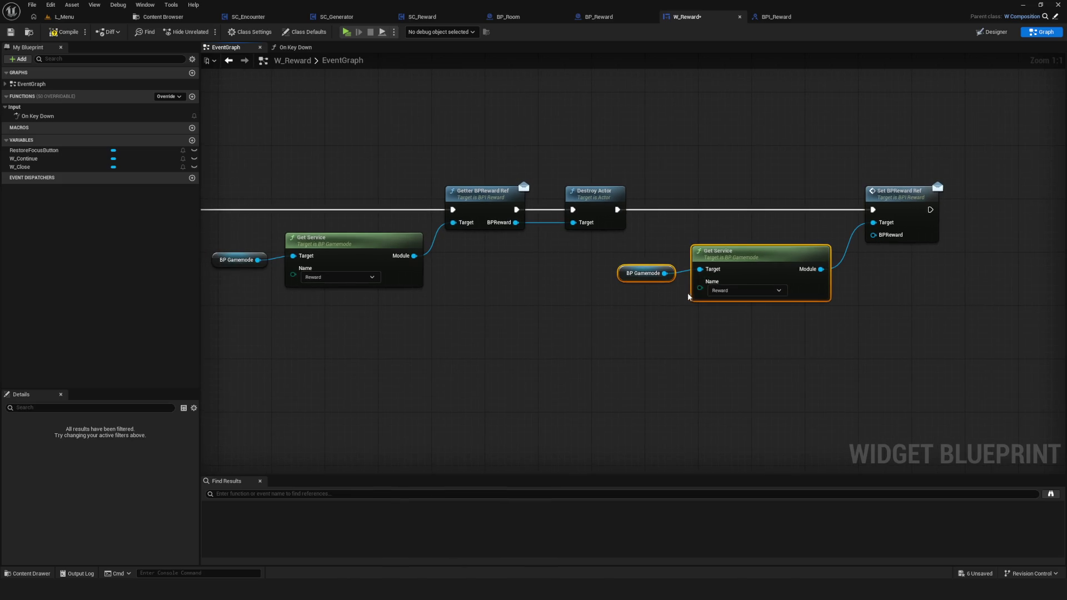
key("Delete")
Place Set BPReward Ref beside Destroy Actor, wire Get Service's Module into it, and add a comment box.
left_click_drag(910, 196, 702, 196)
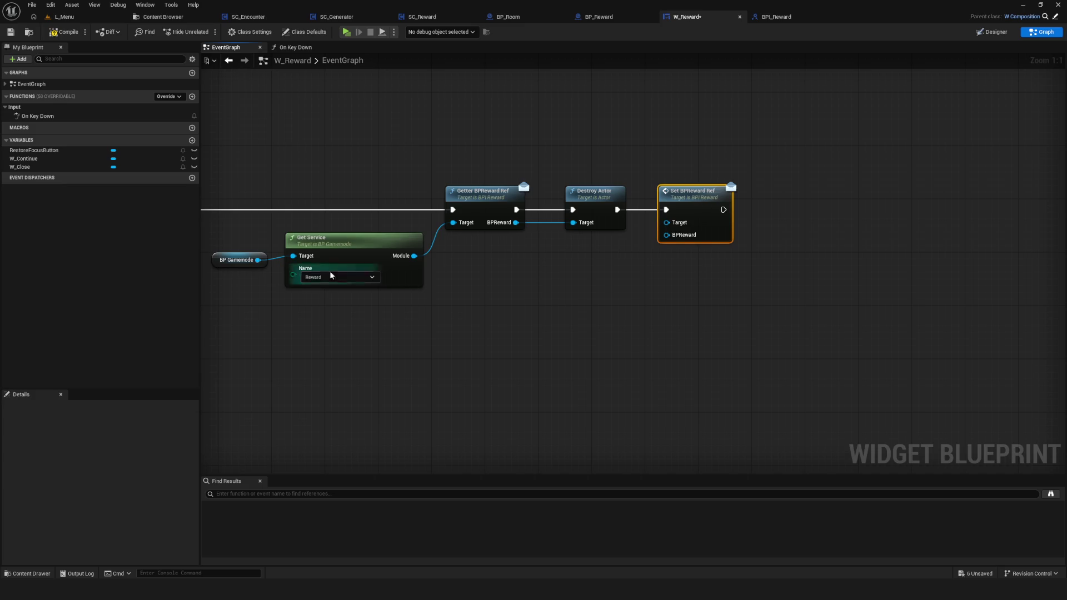
mouse_move(414, 255)
left_mouse_down()
mouse_move(666, 222)
mouse_move(753, 199)
left_mouse_up()
left_click_drag(696, 313, 594, 311)
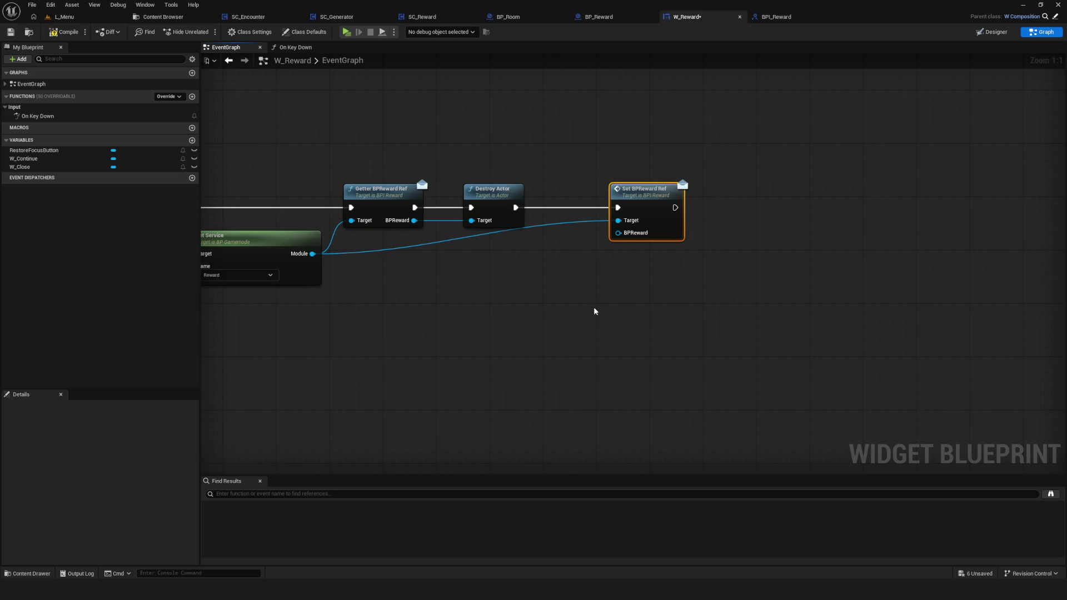
key("c")
left_click(629, 326)
key("ctrl+z")
left_click_drag(552, 338, 526, 249)
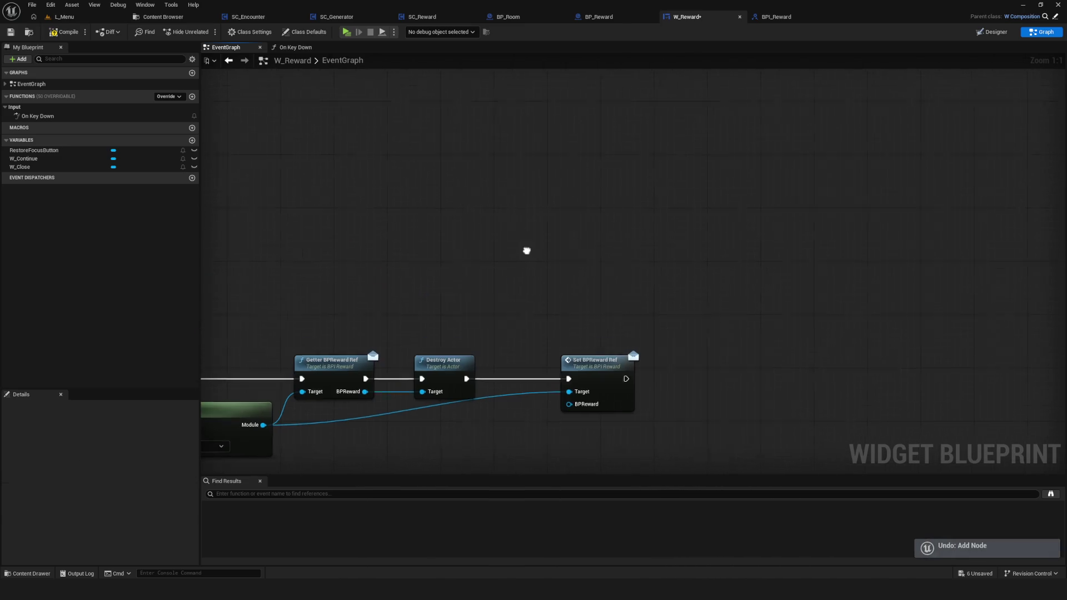
Title the comment 'Очищает ссылку', narrow it to wrap onto two lines, and save W_Reward.
type("cJ")
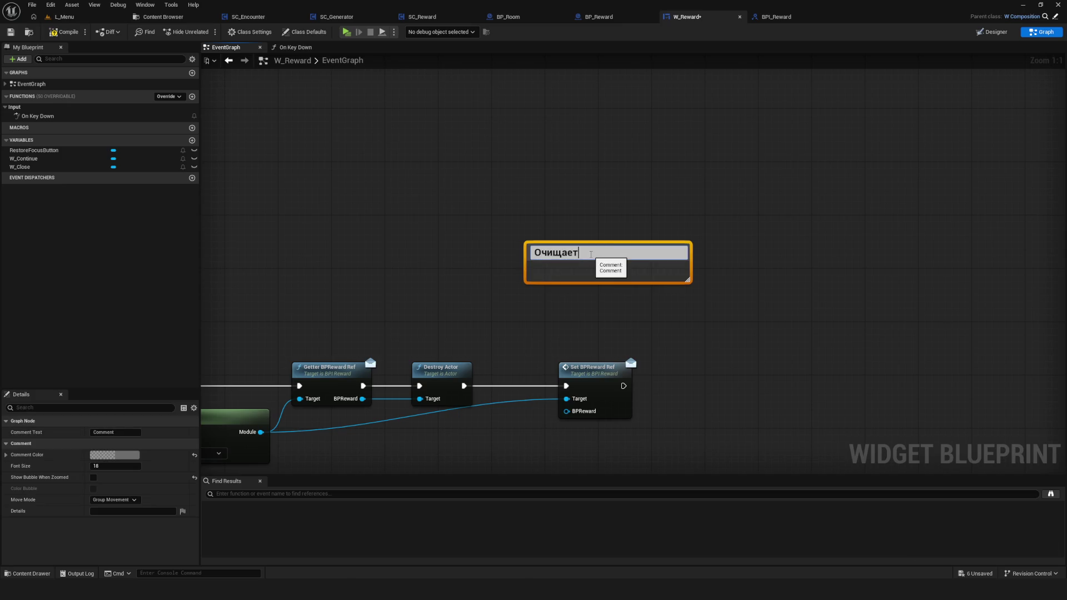
type("ссылку")
key("Return")
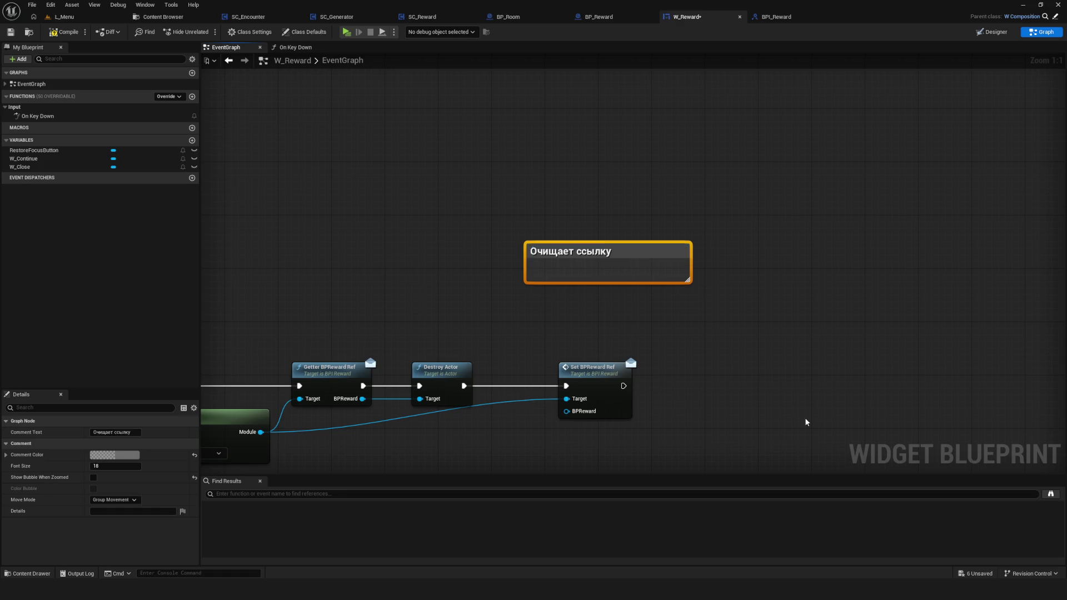
mouse_move(587, 258)
left_mouse_down()
mouse_move(557, 273)
mouse_move(572, 269)
left_mouse_up()
key("ctrl+s")
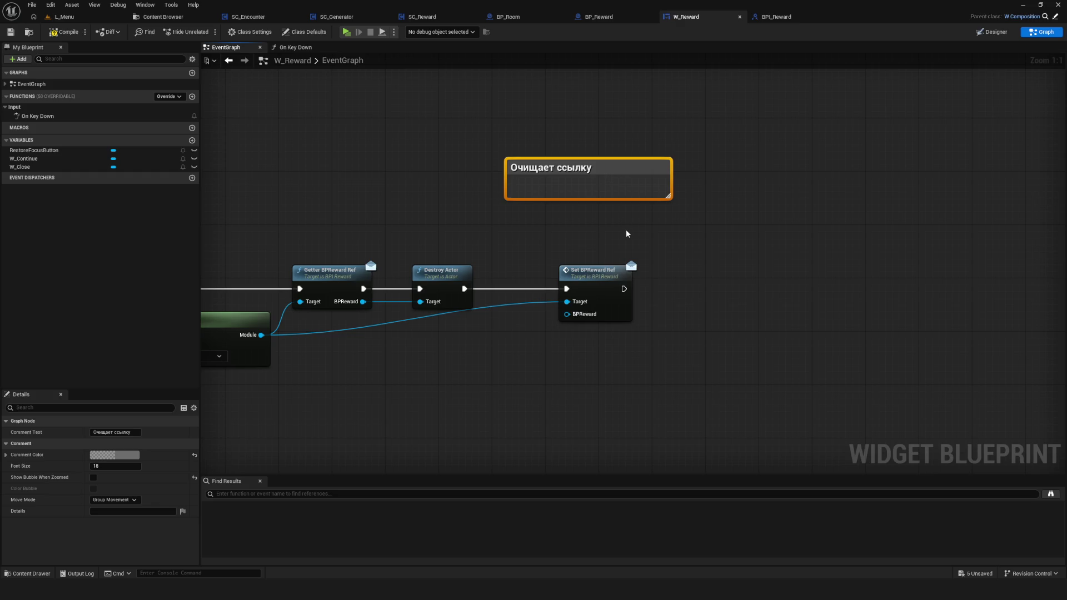
mouse_move(669, 166)
left_mouse_down()
mouse_move(575, 167)
mouse_move(624, 202)
mouse_move(612, 202)
left_mouse_up()
key("ctrl+s")
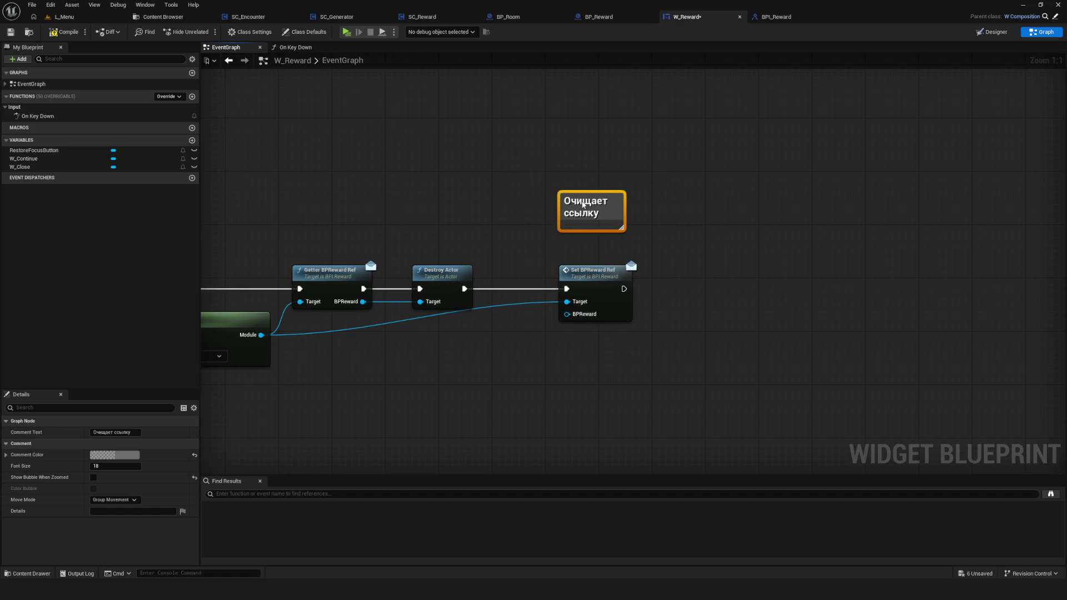
Nudge the comment and Set BPReward Ref into place above the node chain.
scroll(635, 212, "down", 8)
scroll(635, 213, "up", 8)
mouse_move(508, 187)
left_mouse_down()
mouse_move(622, 263)
mouse_move(631, 304)
mouse_move(500, 89)
left_mouse_up()
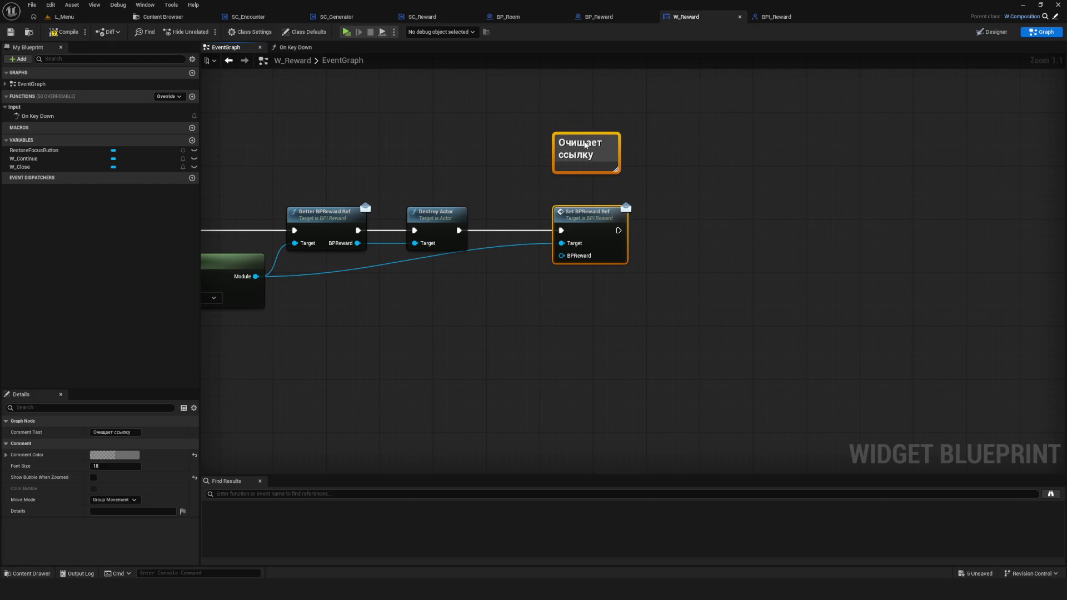
left_click_drag(586, 146, 572, 146)
left_click_drag(587, 260, 693, 287)
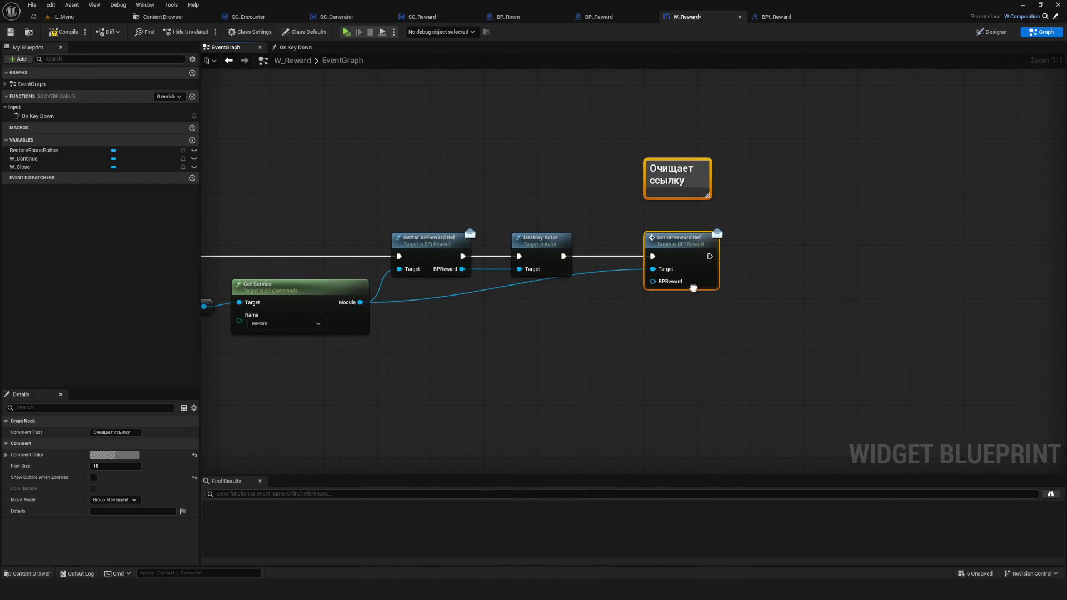
mouse_move(764, 271)
left_mouse_down()
mouse_move(962, 225)
mouse_move(451, 238)
left_mouse_up()
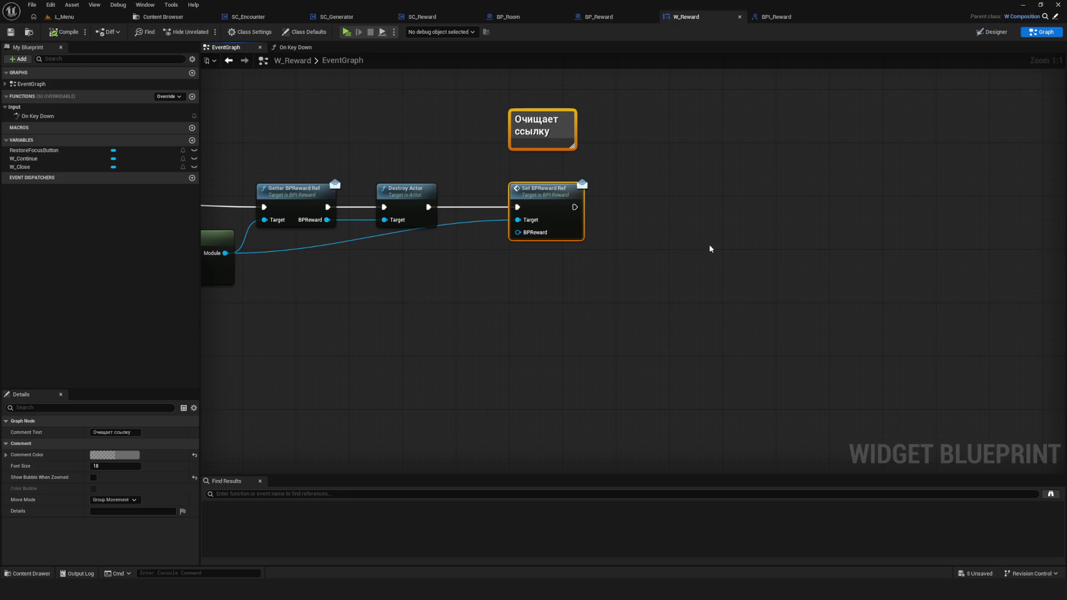
left_click_drag(395, 233, 524, 235)
left_click_drag(355, 254, 831, 217)
Check the SC_Reward and BP_Reward graphs, then return to W_Reward's Get Service node.
left_click(427, 18)
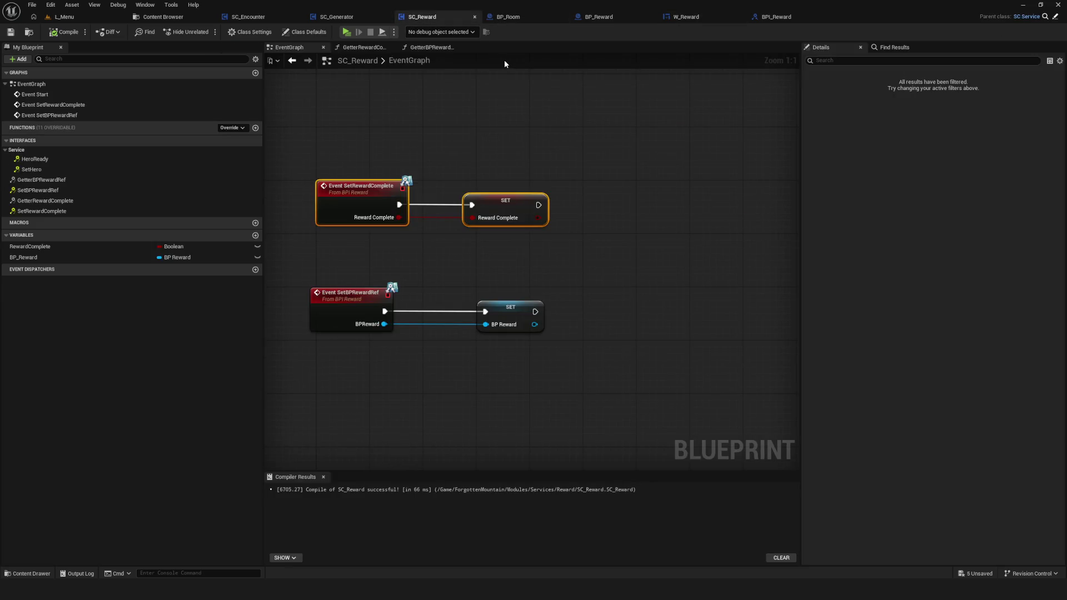
left_click(619, 18)
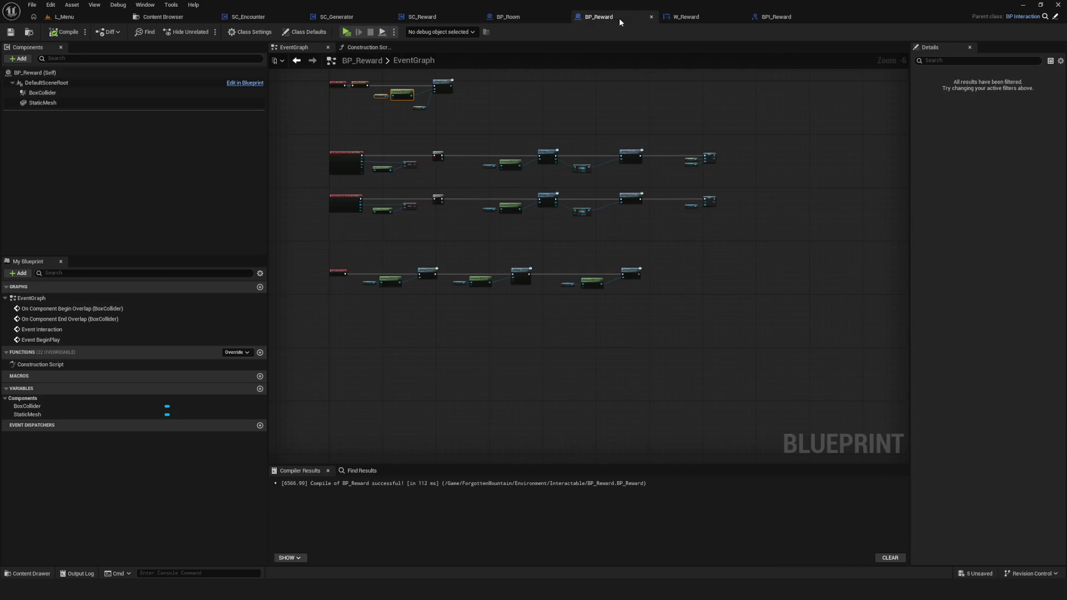
left_click(689, 17)
mouse_move(357, 277)
left_mouse_down()
mouse_move(701, 256)
mouse_move(355, 283)
mouse_move(495, 274)
mouse_move(758, 216)
left_mouse_up()
Add a Set Reward Complete node after Set BPReward Ref and save W_Reward.
type("ыуе куц")
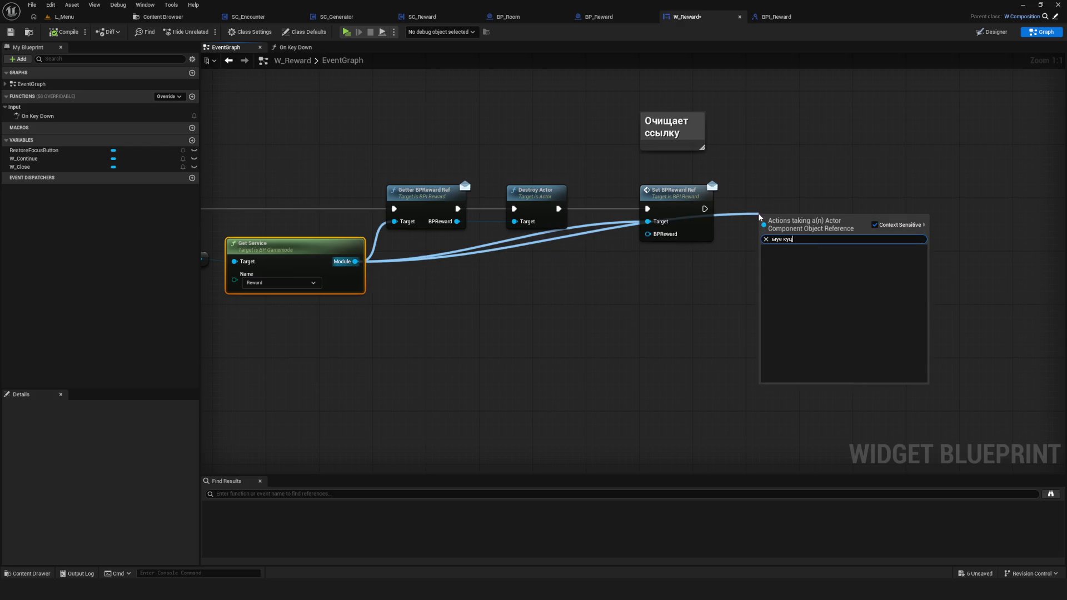
key("BackSpace")
key("BackSpace")
key("BackSpace")
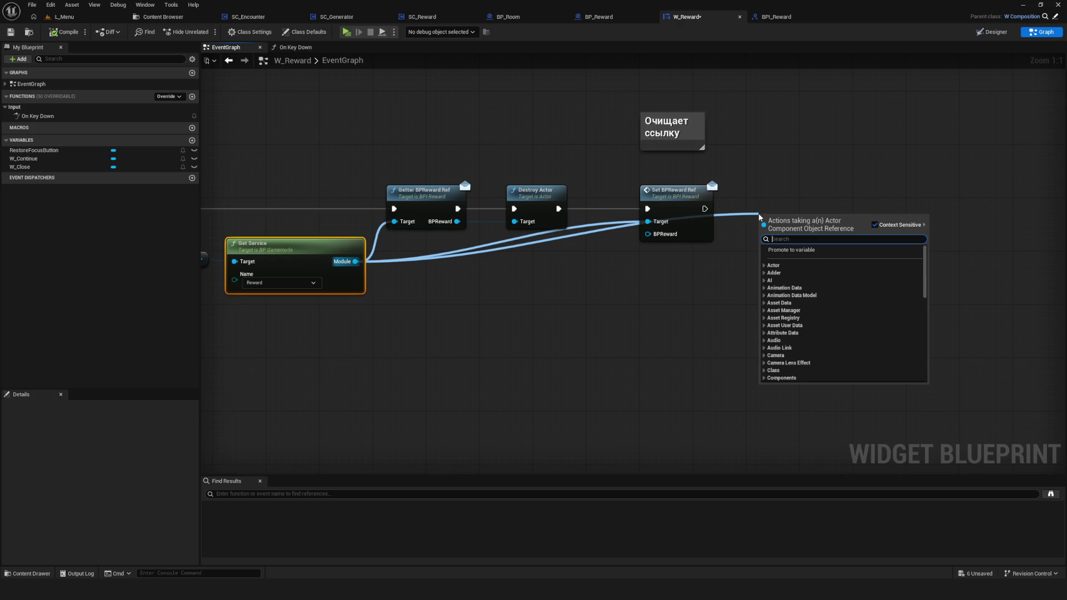
type("setre")
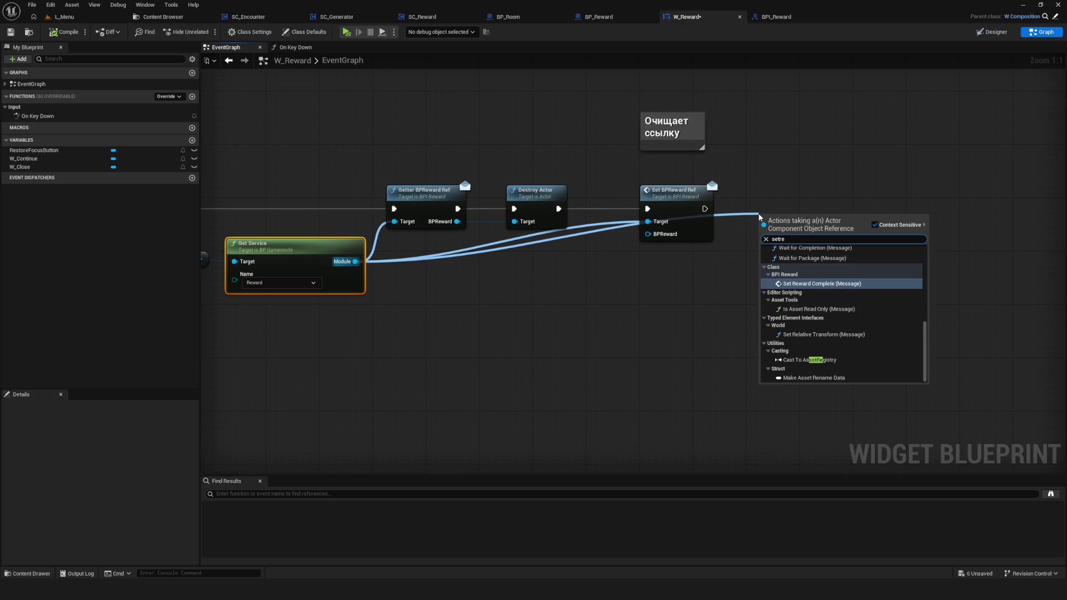
type("ward")
key("Return")
mouse_move(768, 234)
left_mouse_down()
mouse_move(789, 217)
mouse_move(851, 201)
mouse_move(865, 214)
left_mouse_up()
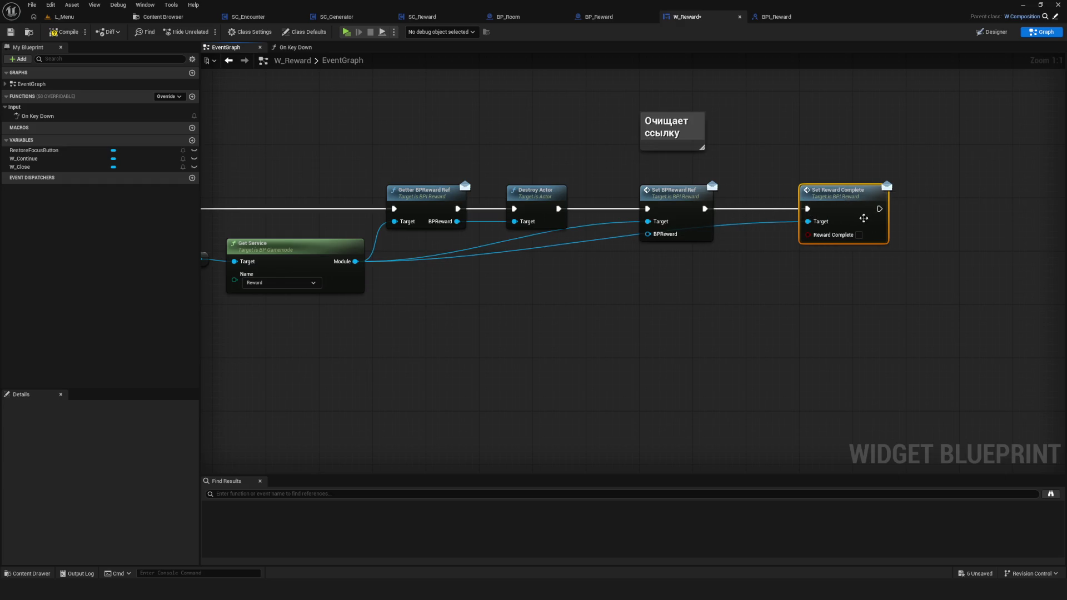
left_click(10, 31)
Launch a play preview and load a save slot from the game's main menu.
scroll(604, 248, "down", 8)
scroll(605, 248, "up", 5)
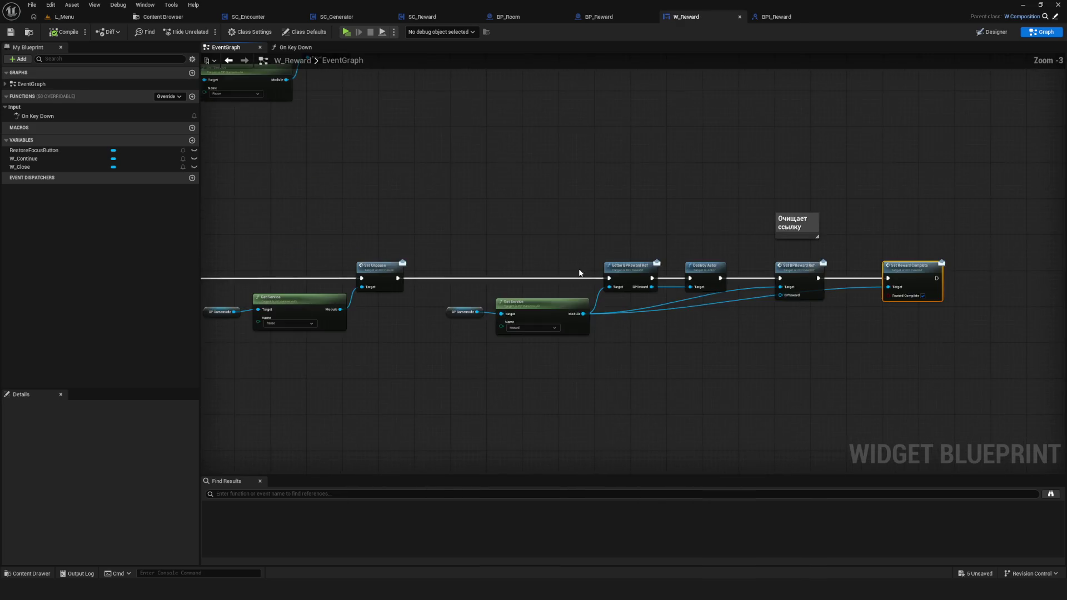
left_click(352, 33)
left_click(555, 288)
left_click(564, 244)
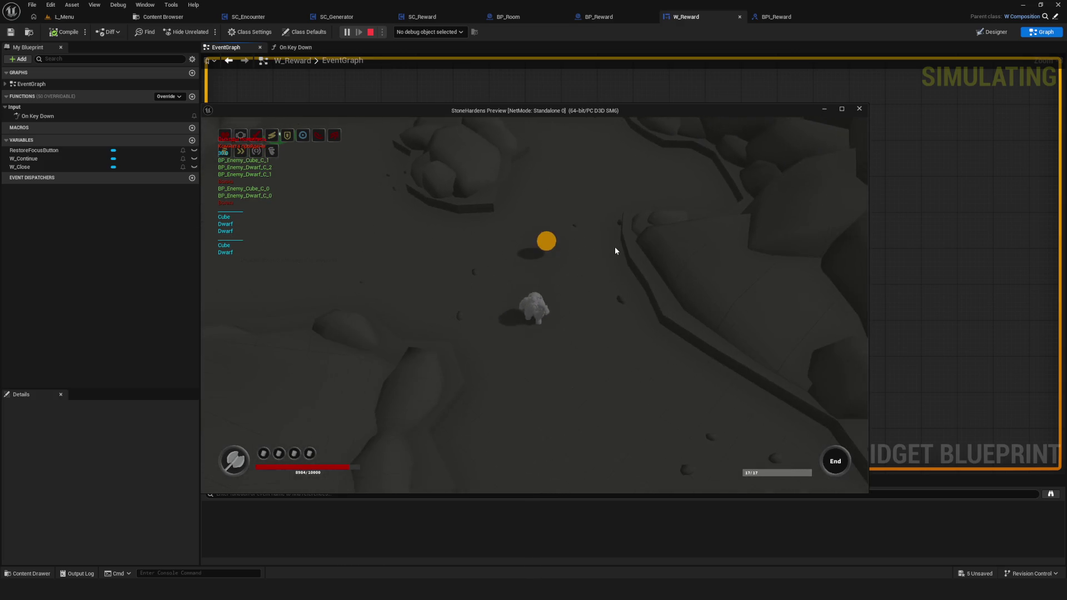
Open the reward dialog, confirm with Выбрал, dismiss Select a complication, and stop the preview.
key("e")
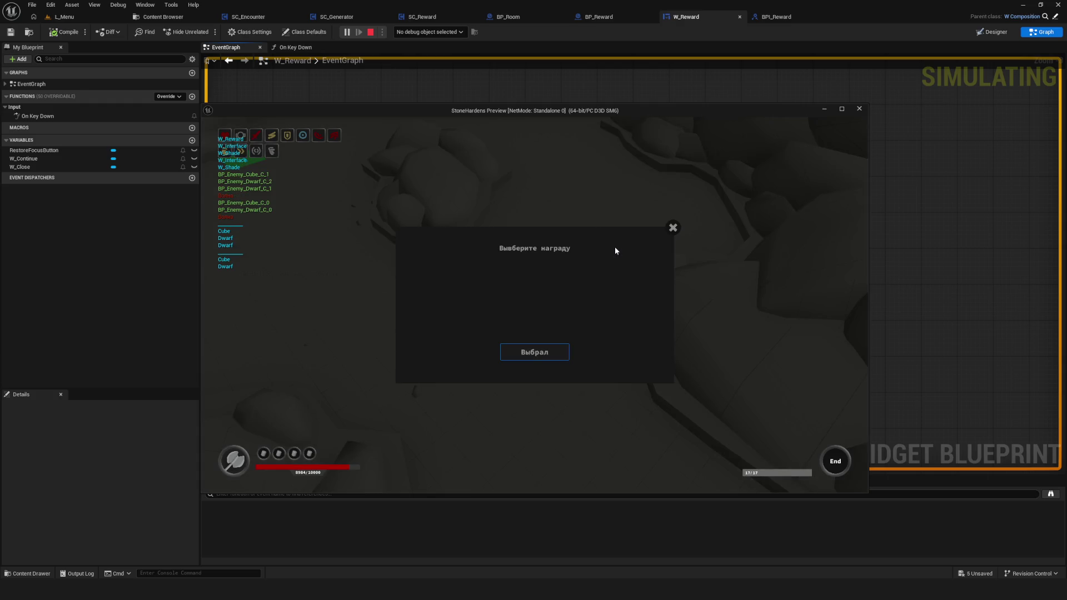
left_click(524, 356)
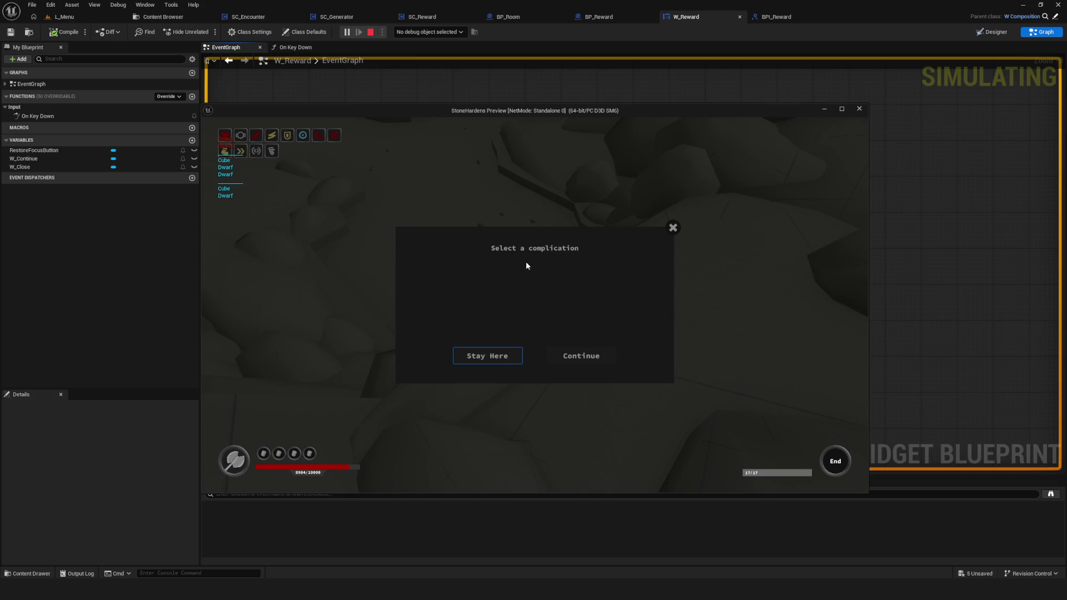
key("Return")
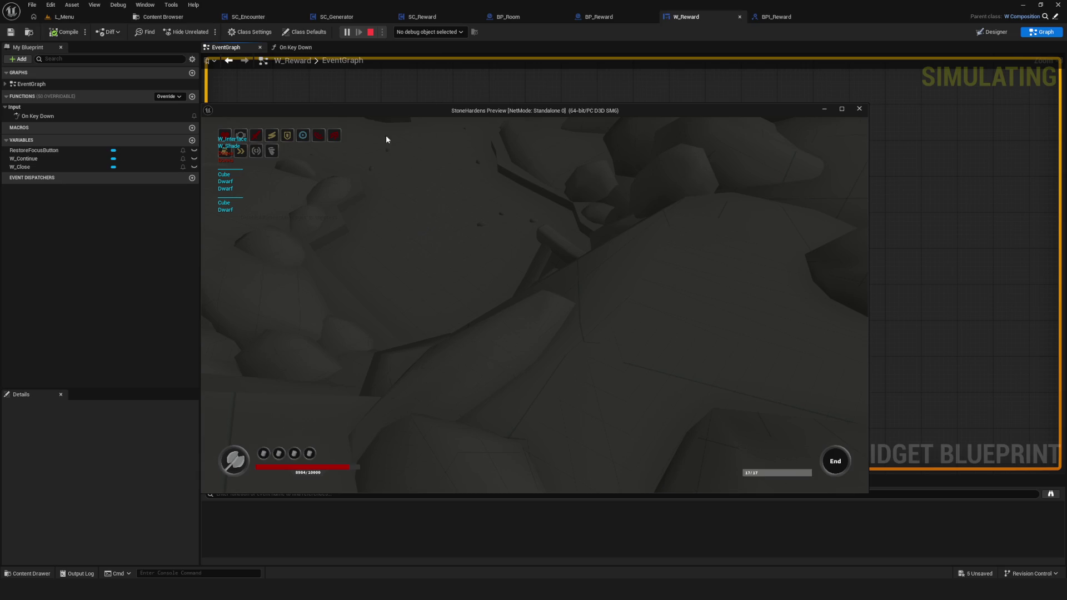
key("Escape")
Restart the preview and fight through the enemies into the next area.
left_click(346, 32)
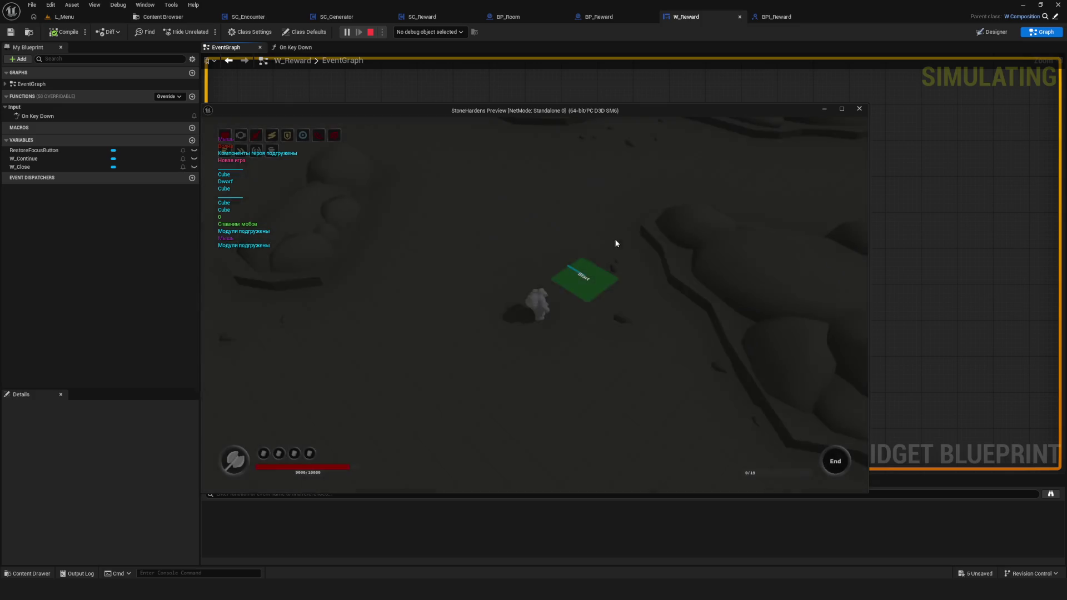
key("s")
key("d")
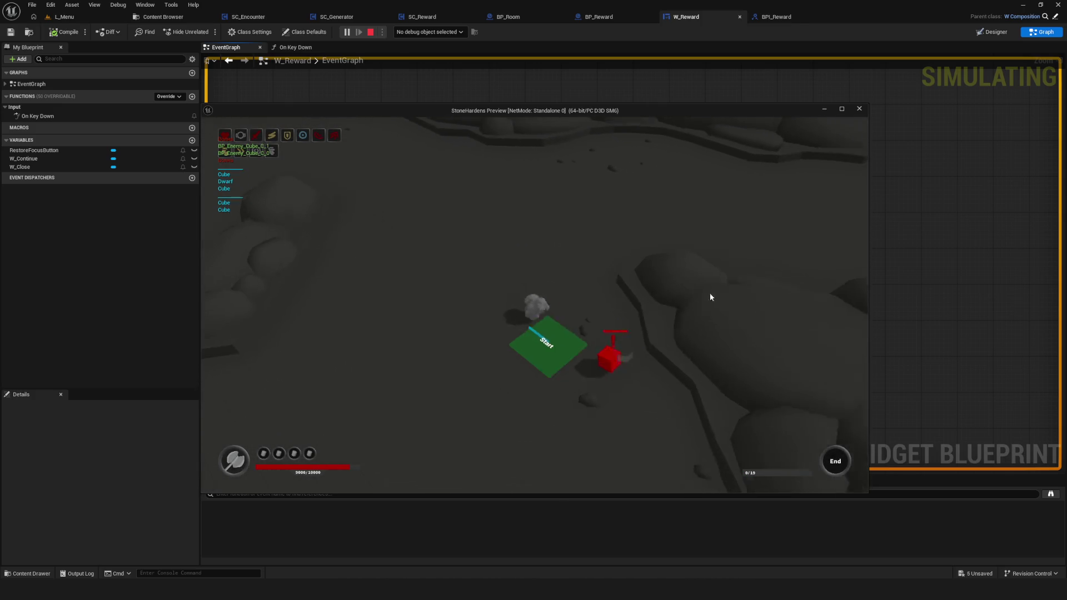
key("s")
key("a")
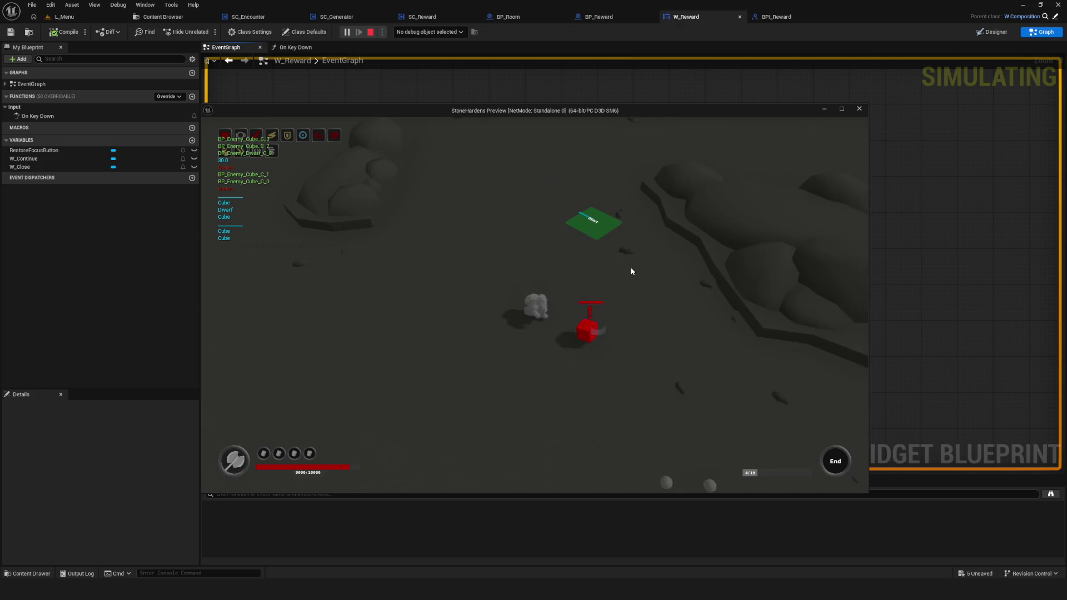
key("w")
key("a")
key("s")
key("a")
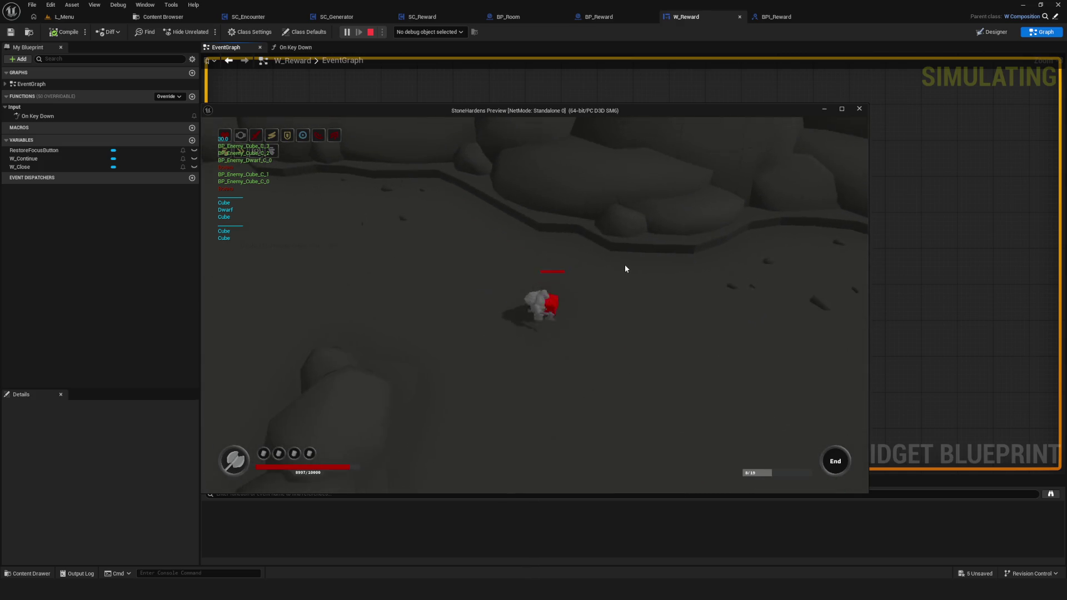
key("s")
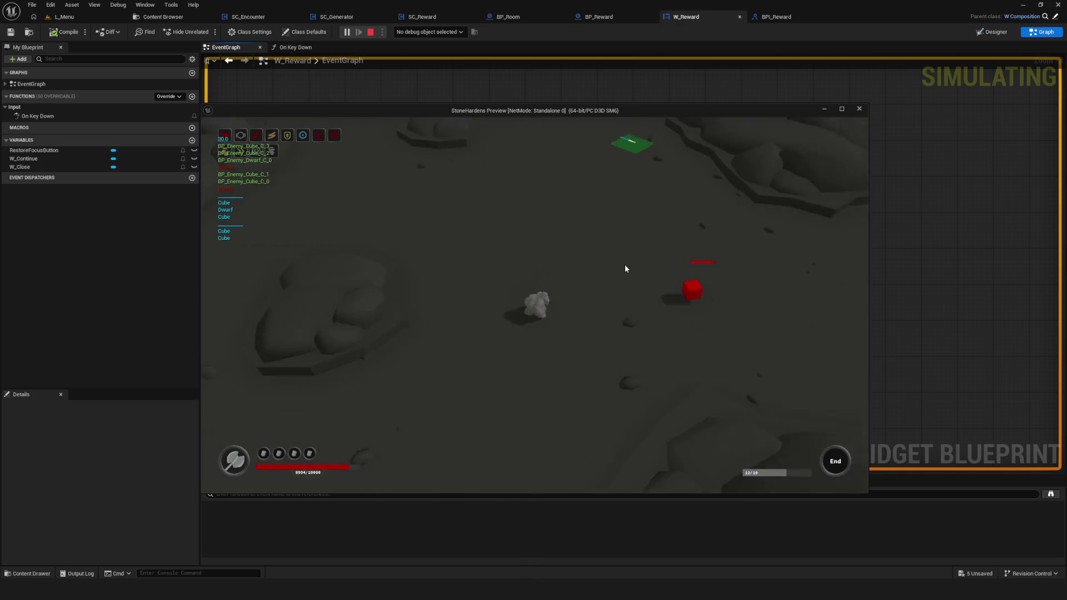
key("d")
key("a")
key("a")
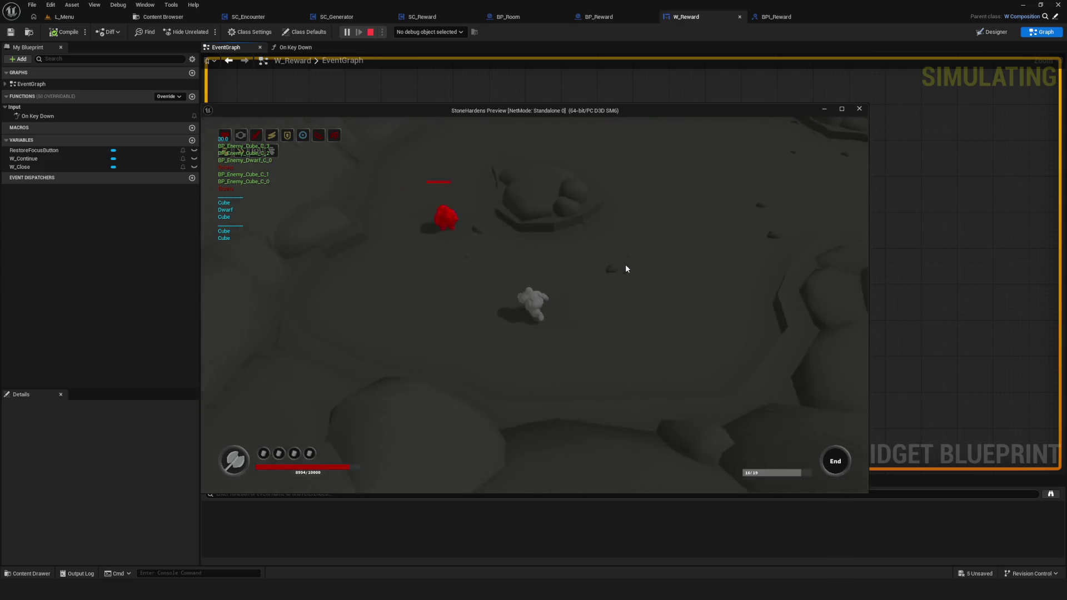
key("s")
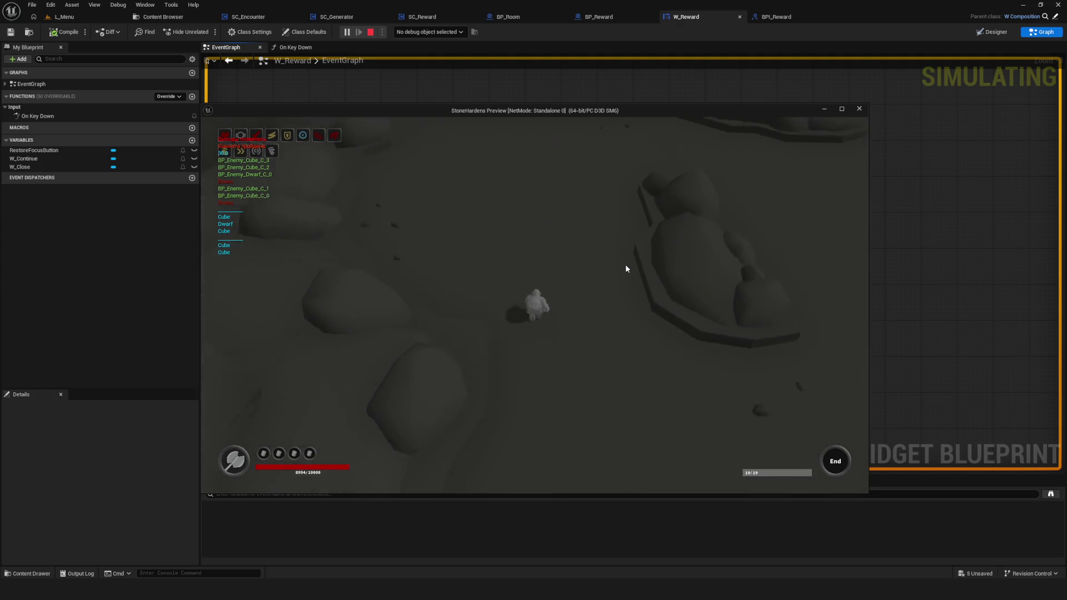
Dismiss the claim-reward popup, collect the coin reward, close the complication dialog, and stop the preview.
left_click(635, 312)
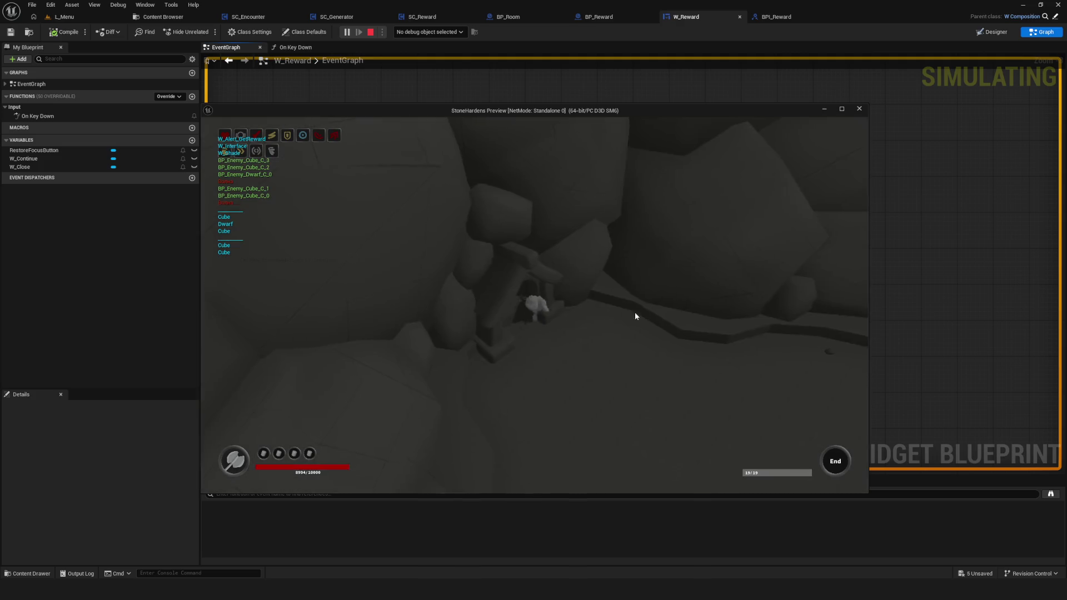
left_click(571, 316)
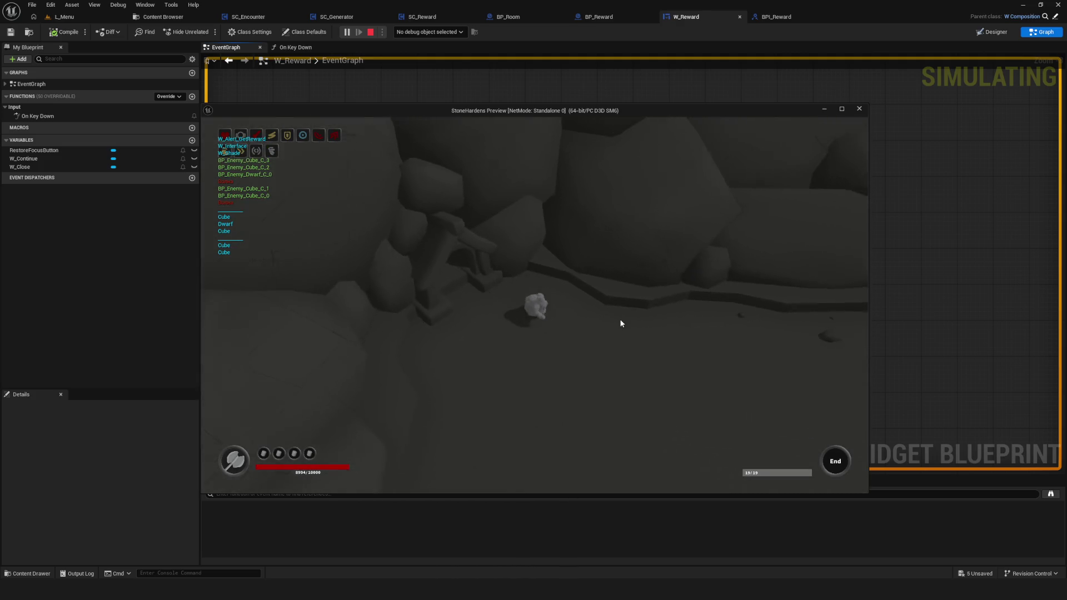
left_click(705, 348)
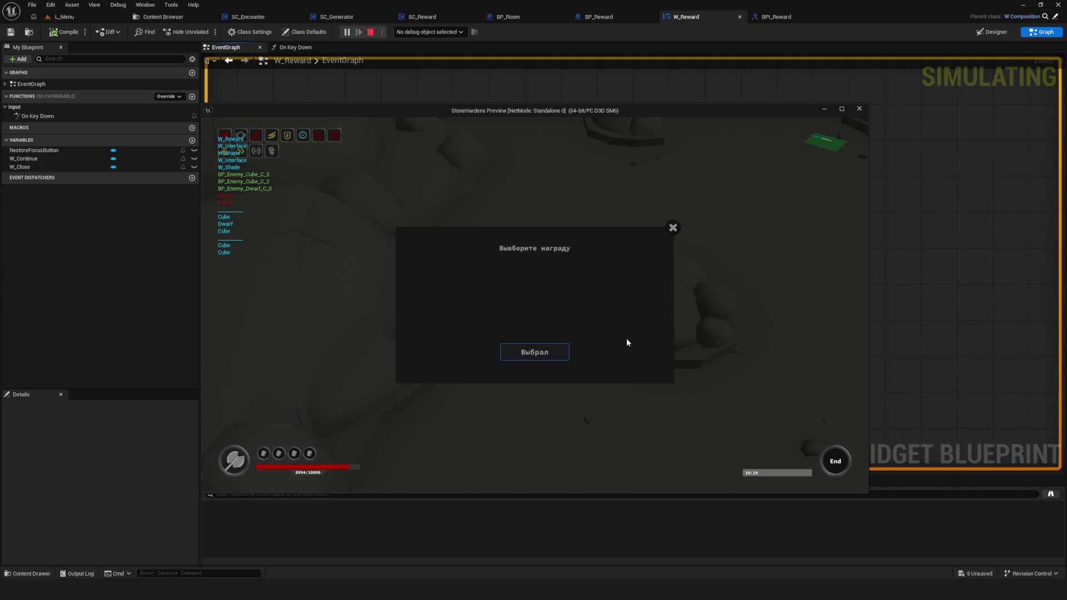
left_click(560, 353)
left_click(690, 339)
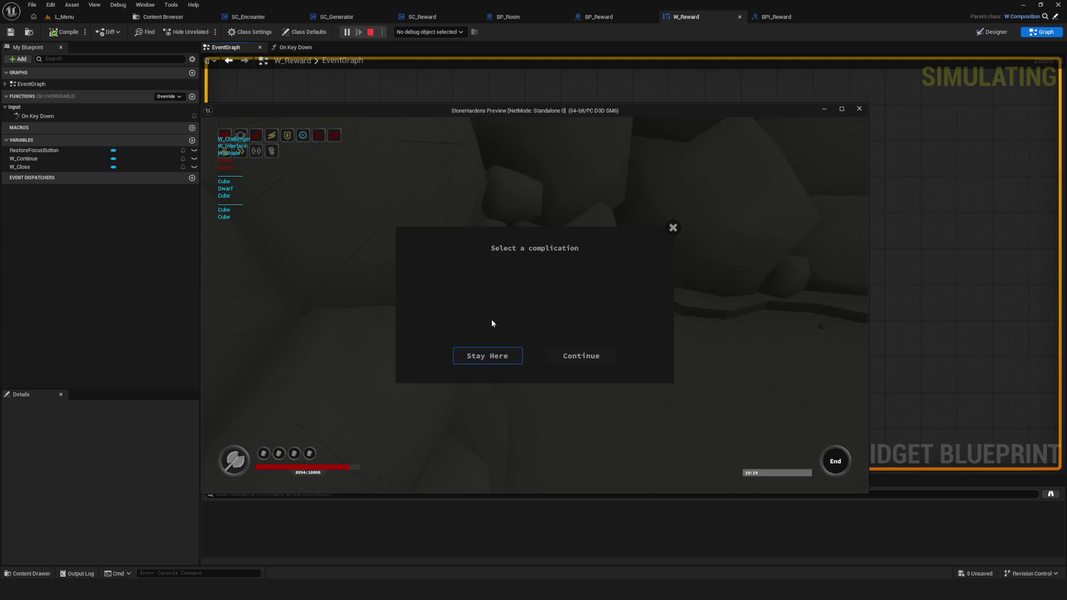
left_click(673, 227)
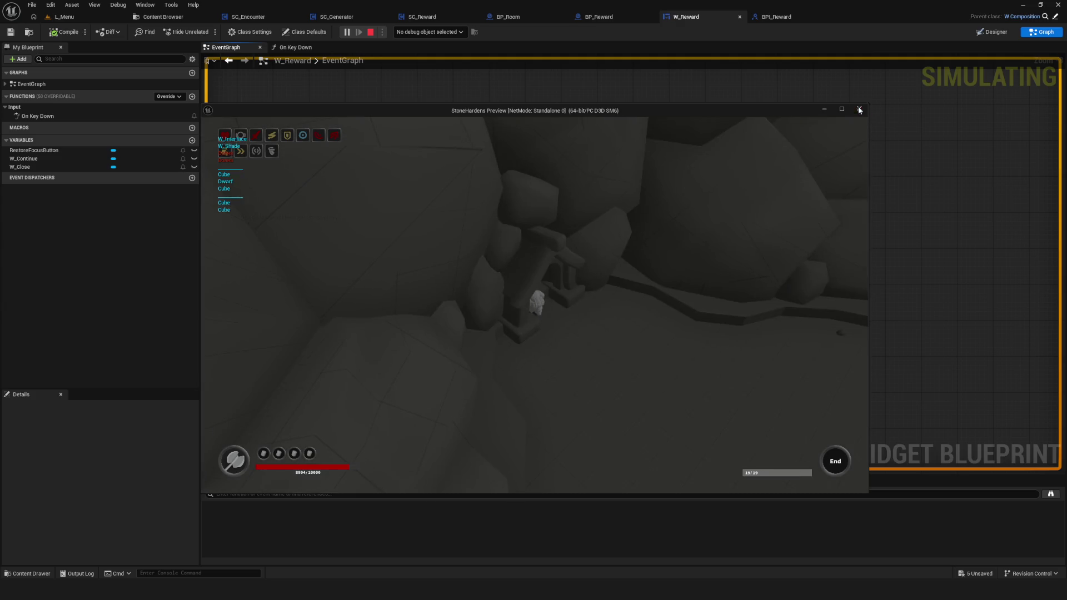
left_click(859, 109)
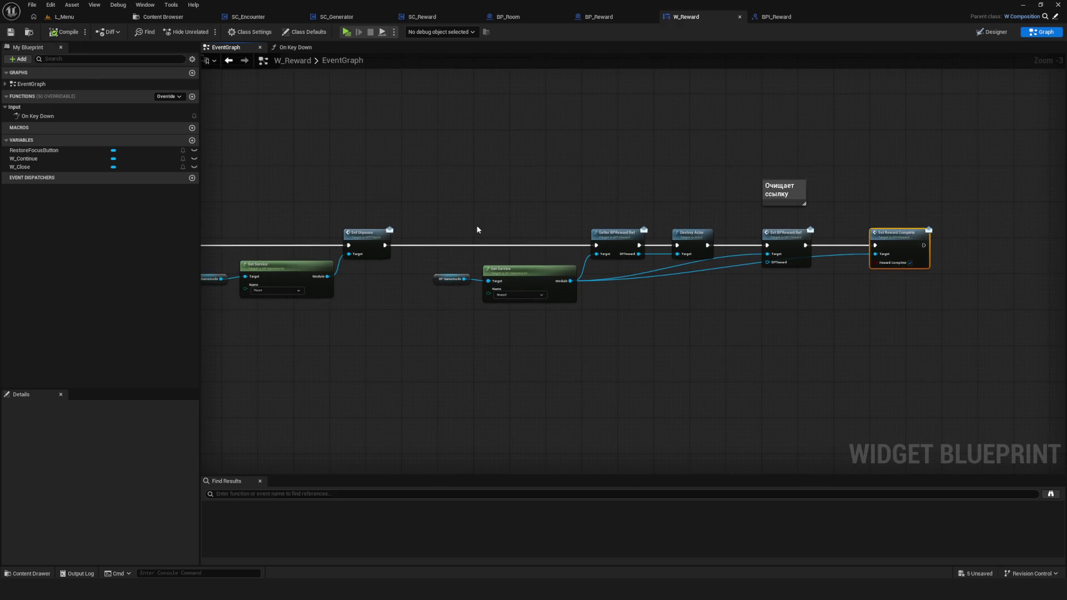
Look over the reward node chain, then open Widgets > WBP > Compositions > Challanger in the Content Browser.
scroll(477, 229, "down", 5)
scroll(477, 229, "up", 4)
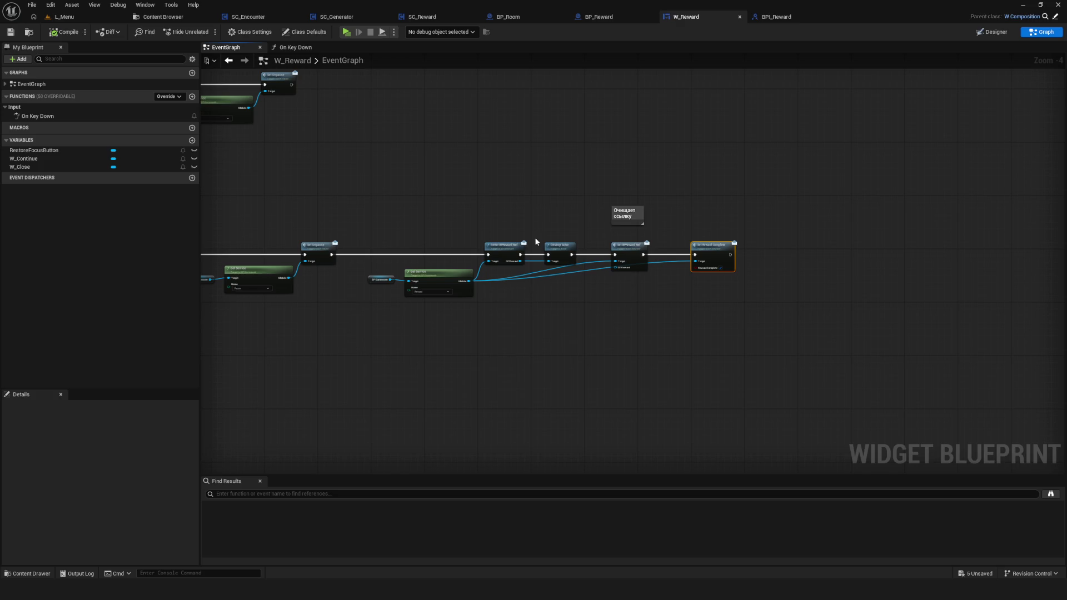
scroll(500, 238, "up", 4)
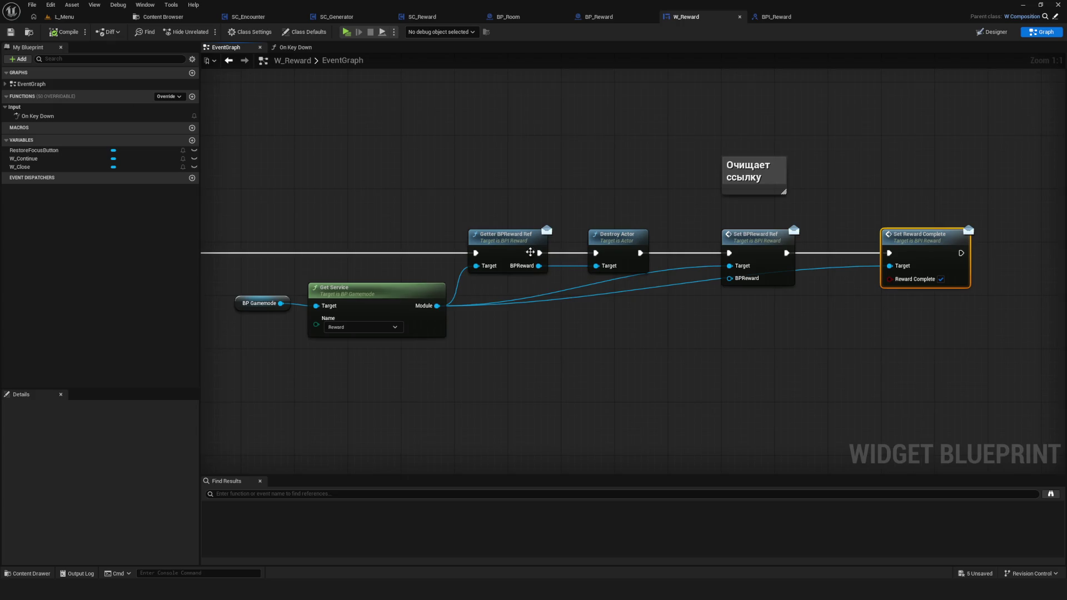
scroll(389, 250, "down", 3)
mouse_move(375, 126)
left_mouse_down()
mouse_move(536, 114)
mouse_move(506, 100)
left_mouse_up()
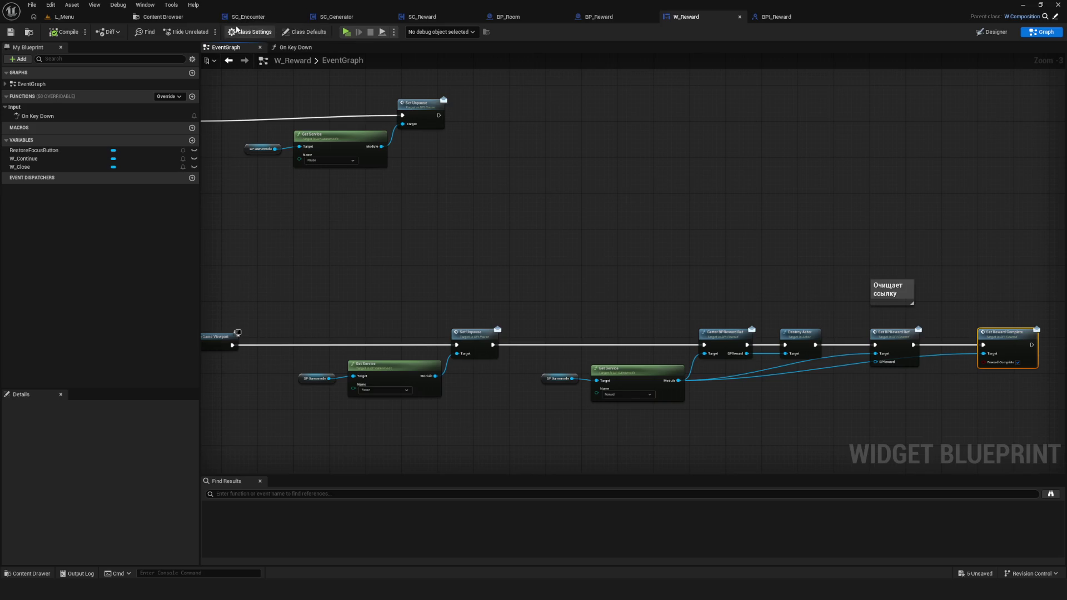
left_click(163, 18)
left_click(53, 422)
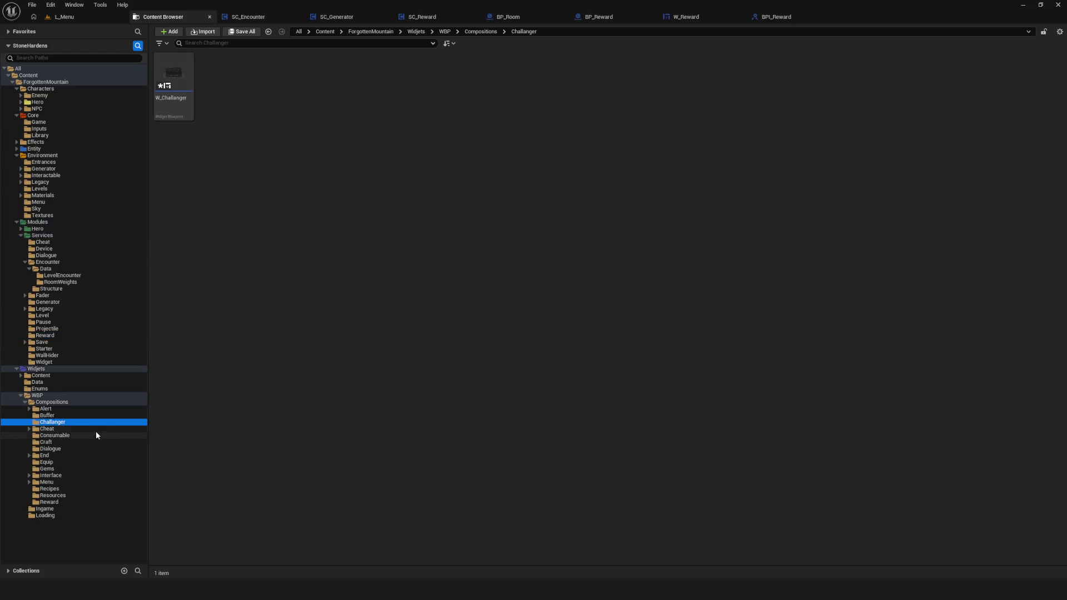
Open W_Challanger, change the title text to 'Выберите усложнение', and save.
key("Return")
scroll(591, 207, "up", 3)
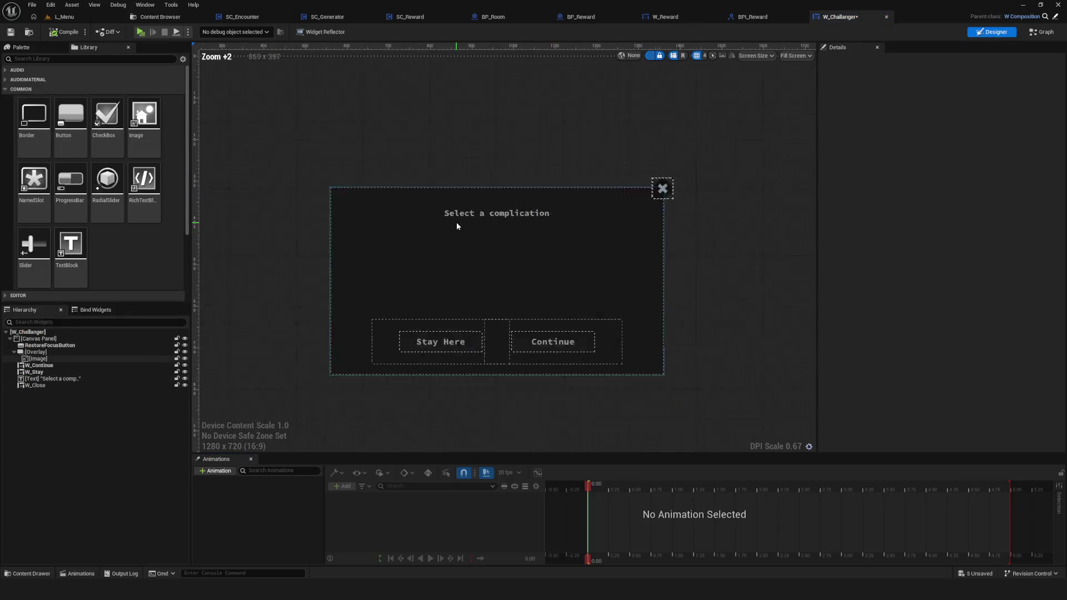
left_click(457, 220)
left_click(970, 240)
type("Выберите усложнение")
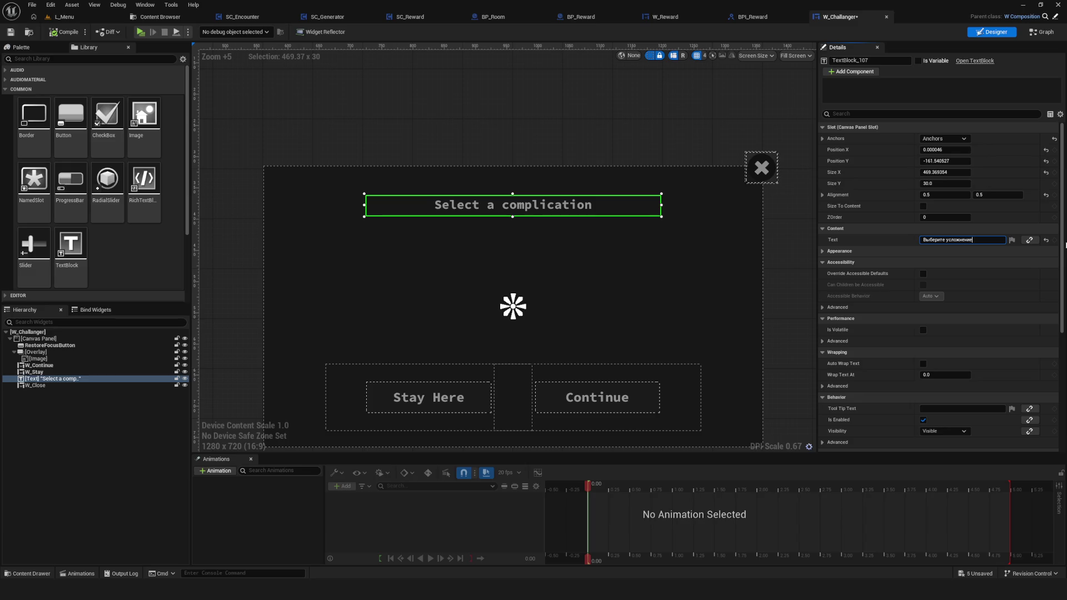
key("Return")
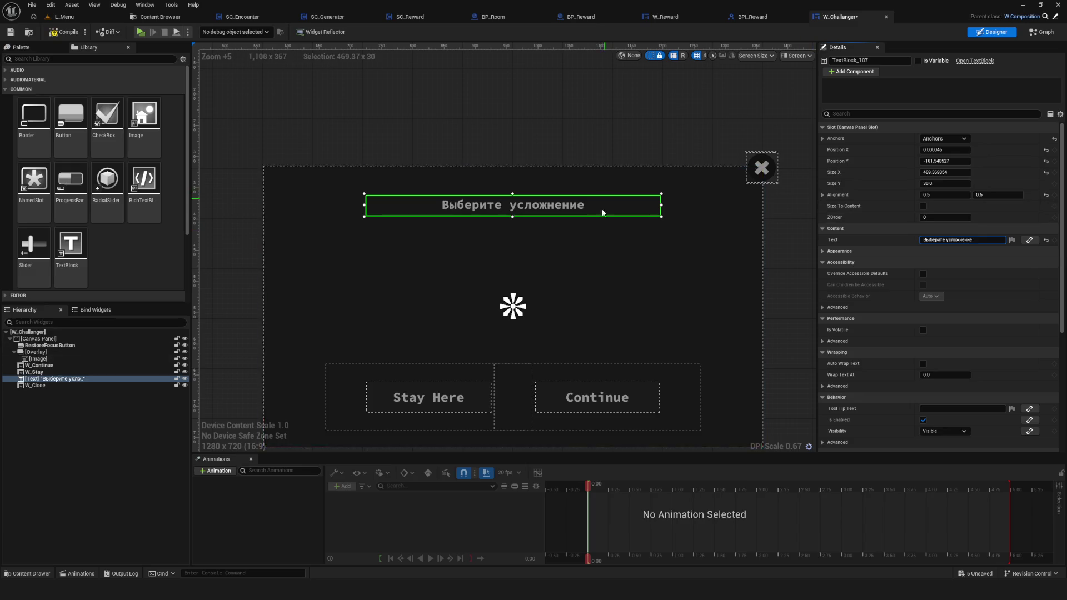
left_click(13, 34)
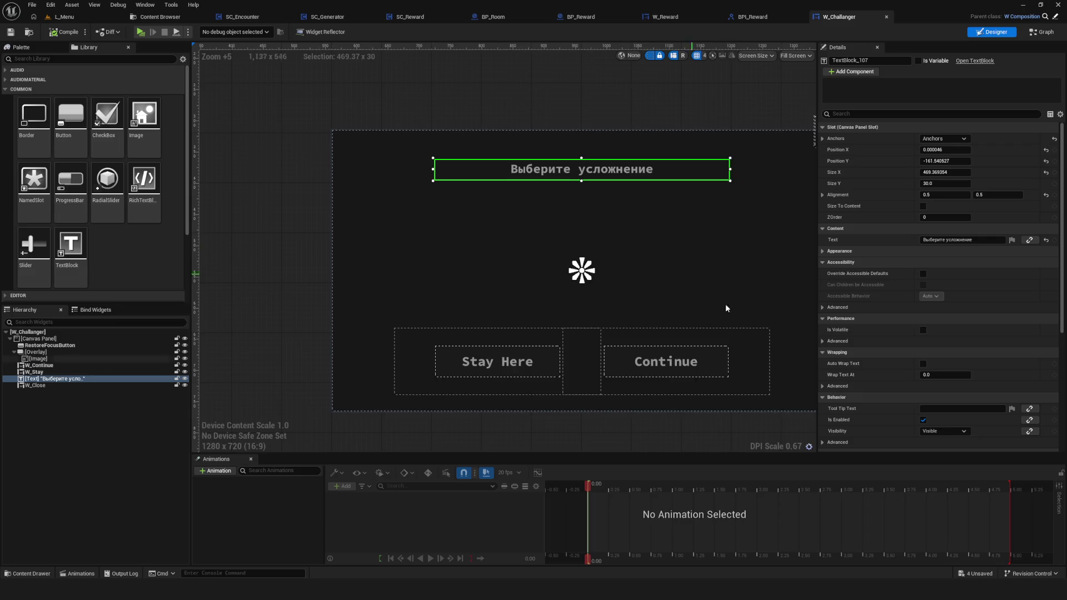
Relabel the Stay button 'Остаться' and the Continue button 'Продолжить'.
left_click(440, 334)
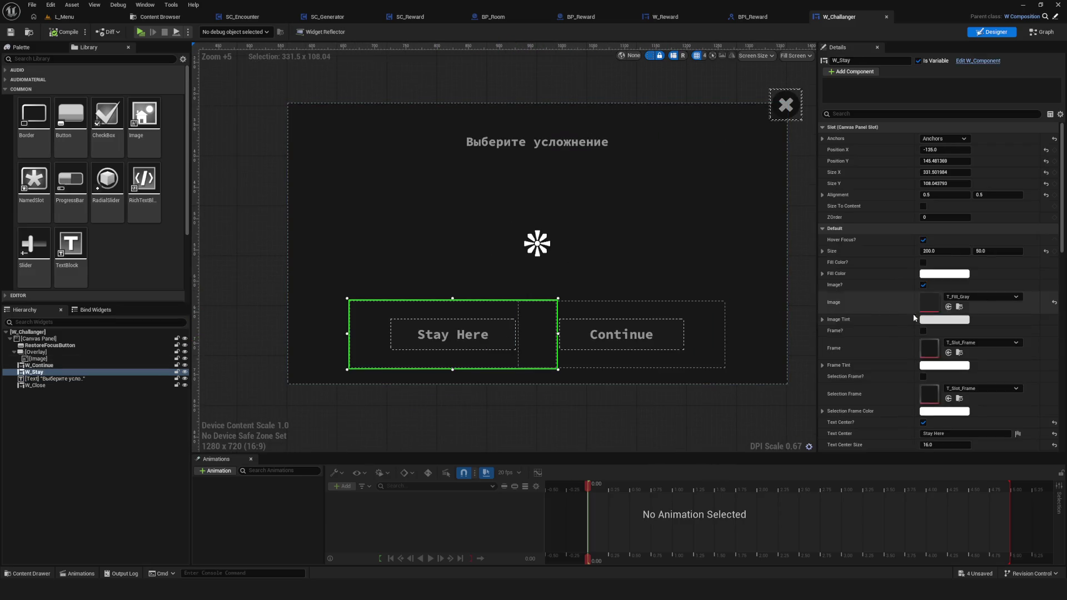
scroll(1013, 339, "down", 3)
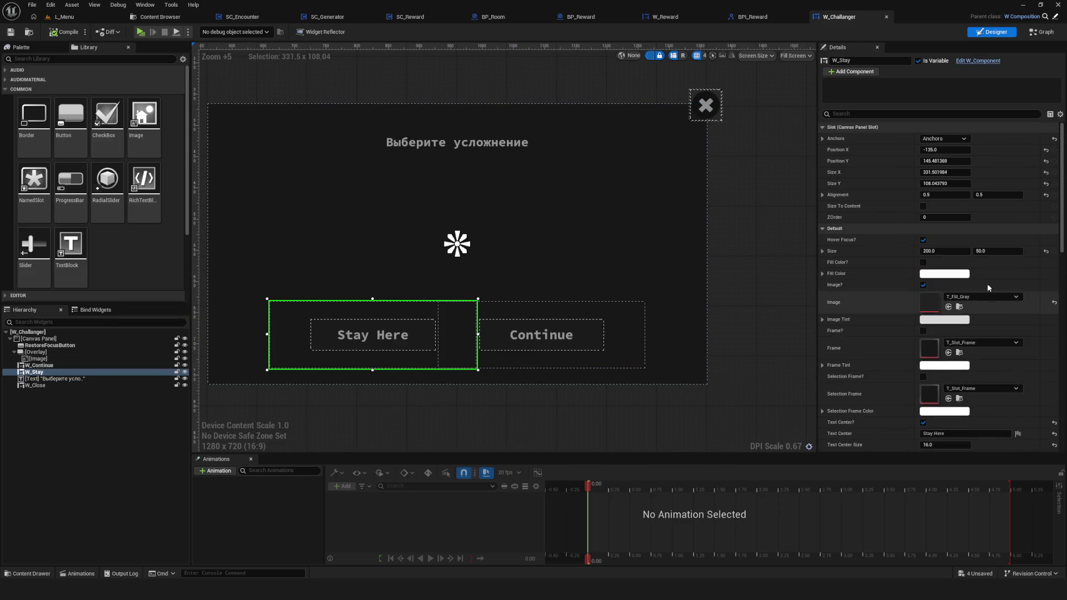
scroll(995, 364, "down", 2)
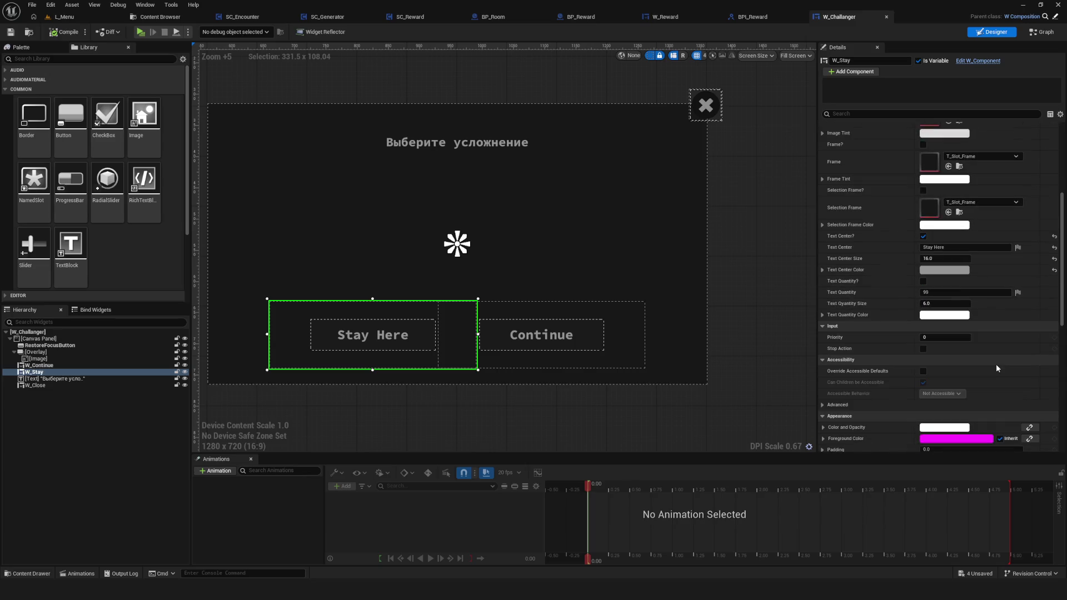
left_click(962, 247)
type("Остаться")
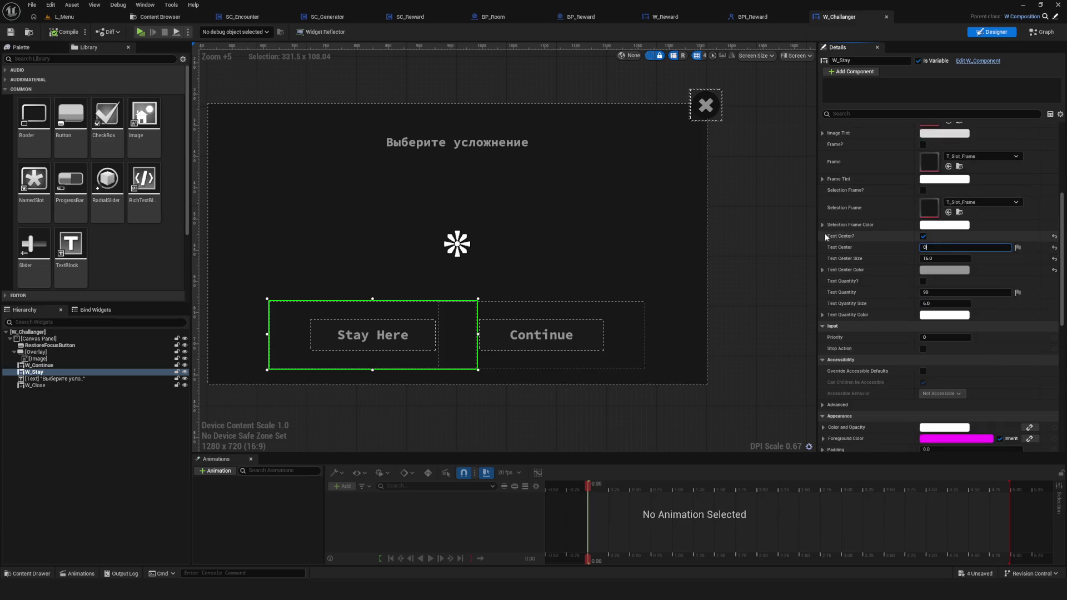
key("Return")
left_click(535, 334)
type("Продол")
key("Return")
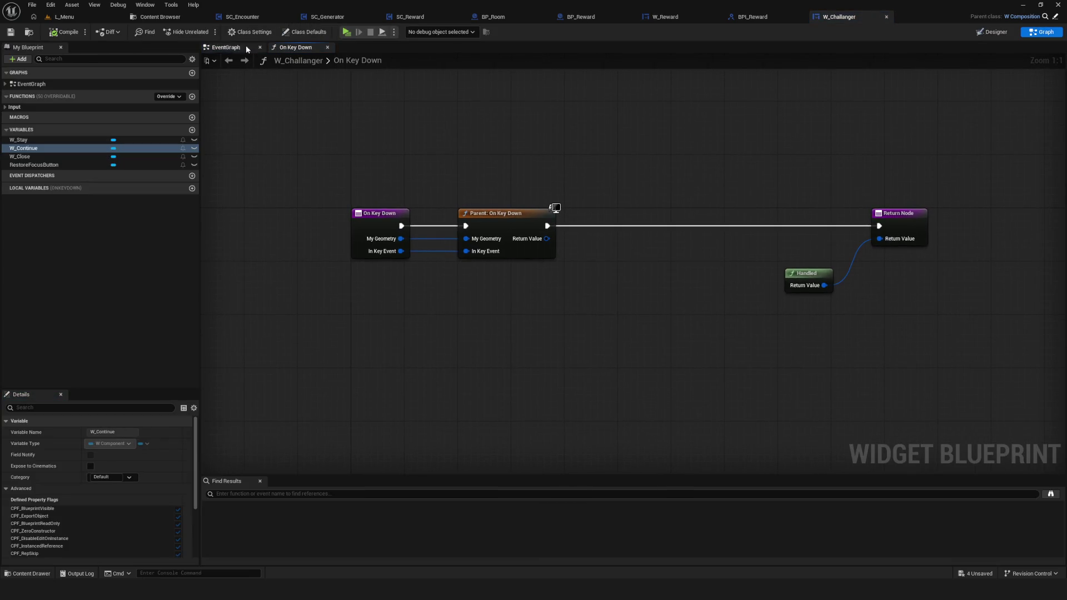
Show the On Click (W_Continue) → Print String 'Продолжить' nodes in the EventGraph and compile.
left_click(247, 49)
scroll(508, 346, "up", 10)
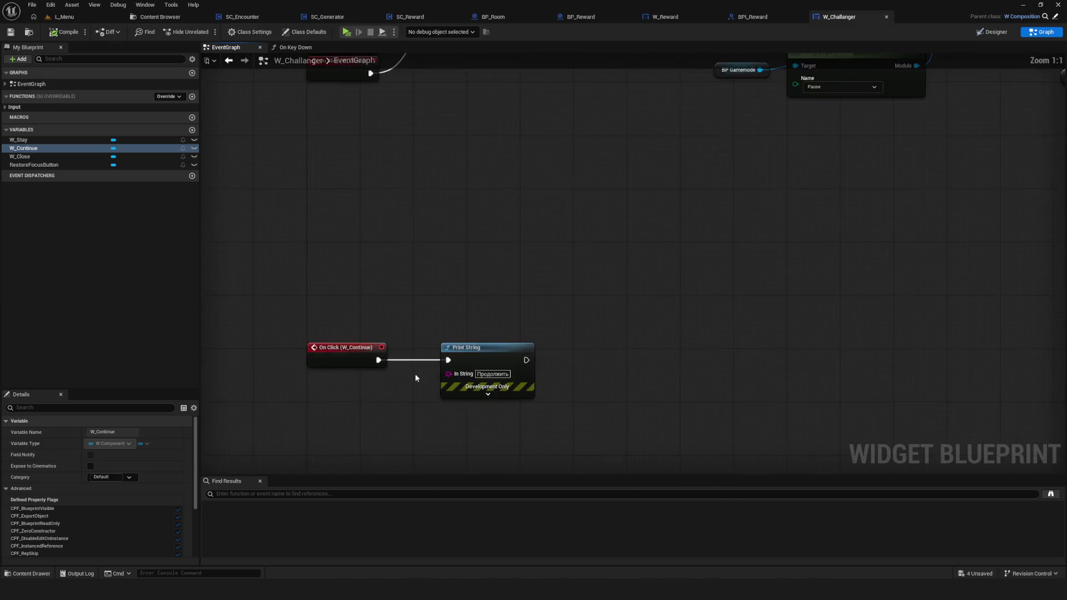
left_click(528, 294)
left_click(52, 35)
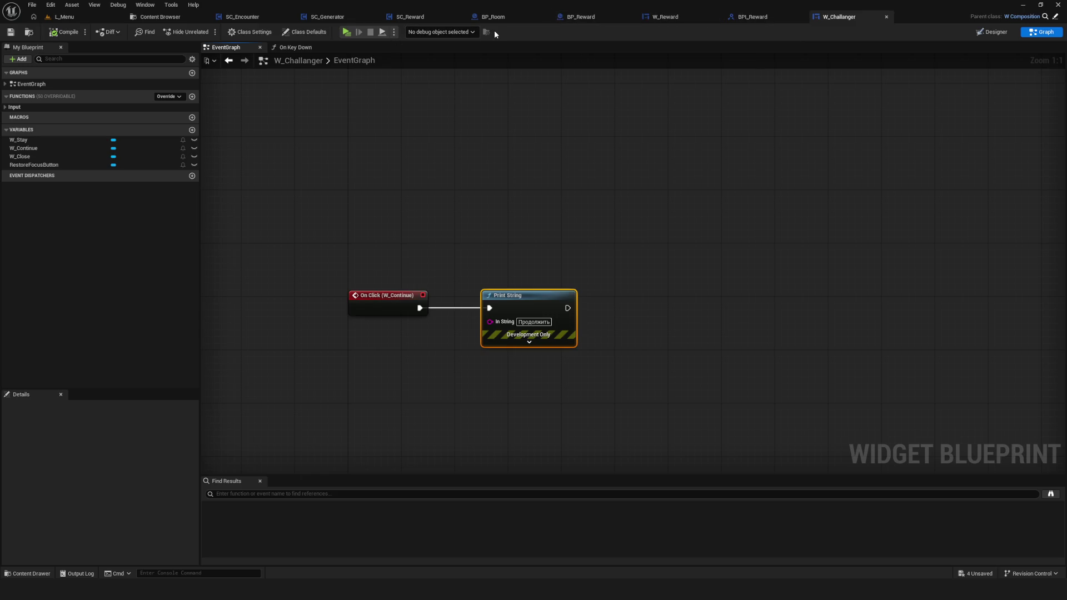
Copy BP Gamemode, Get Service and Set Reward Complete from W_Reward into W_Challanger's graph.
left_click(665, 16)
left_click_drag(498, 324, 593, 360)
left_click_drag(900, 228, 907, 341)
left_click_drag(437, 292, 519, 355)
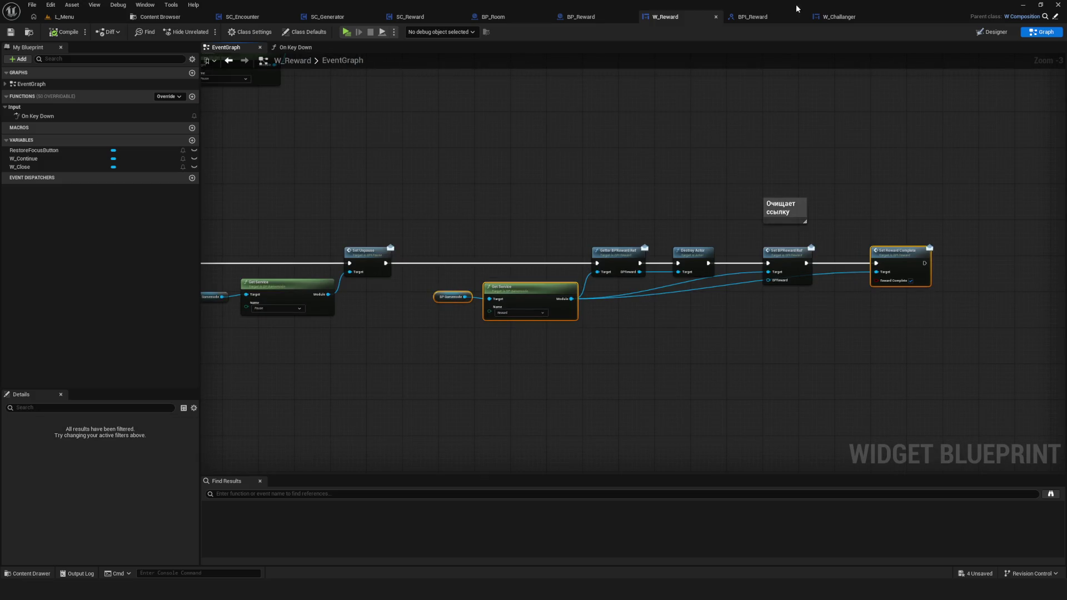
left_click(839, 17)
key("ctrl+v")
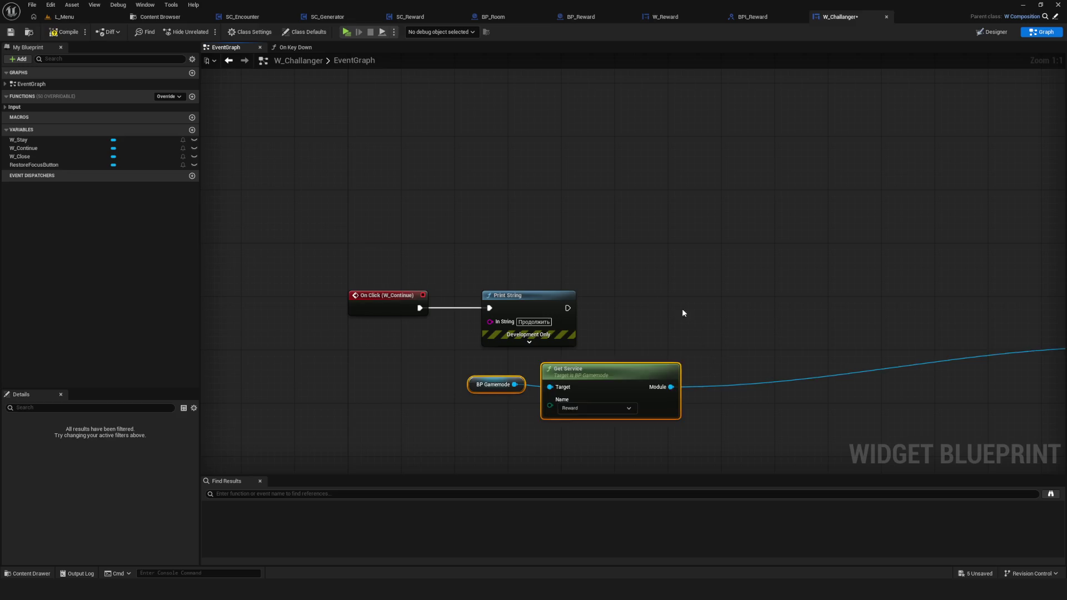
Position the BP Gamemode and Get Service nodes beside Set Reward Complete.
scroll(477, 131, "down", 4)
mouse_move(839, 233)
left_mouse_down()
mouse_move(669, 276)
mouse_move(685, 289)
left_mouse_up()
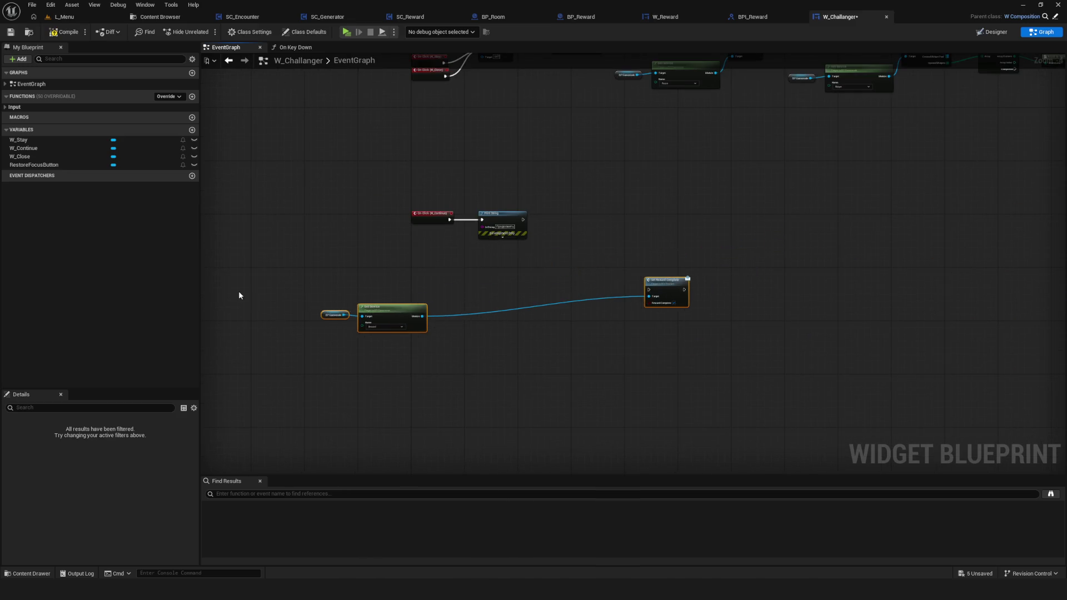
left_click_drag(390, 318, 590, 302)
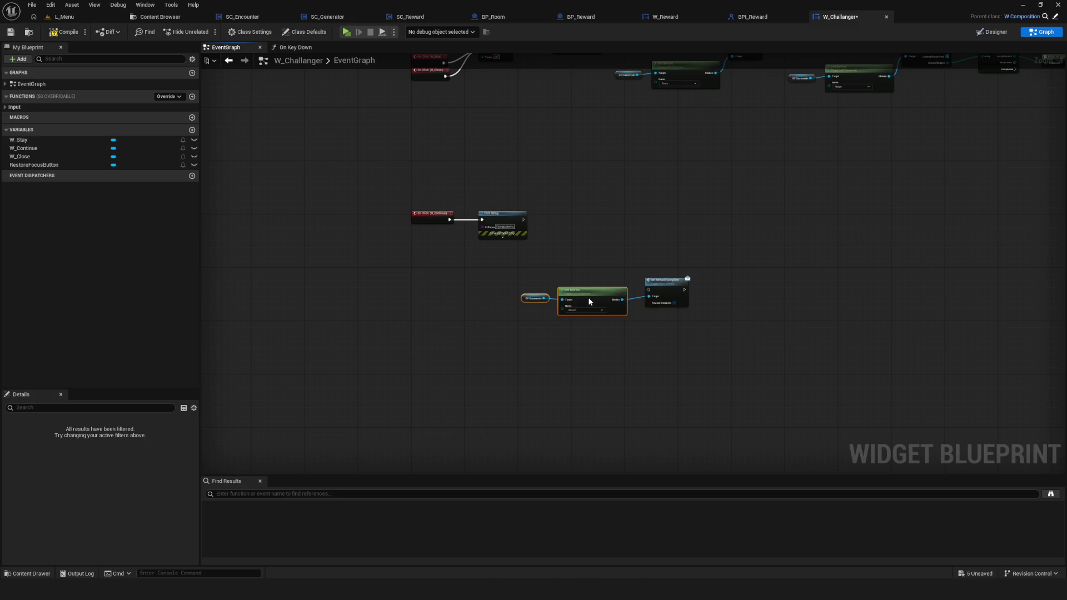
scroll(590, 302, "up", 3)
left_click_drag(415, 239, 535, 362)
mouse_move(609, 293)
left_mouse_down()
mouse_move(560, 293)
mouse_move(593, 293)
left_mouse_up()
left_click_drag(390, 265, 614, 369)
left_click_drag(589, 291, 588, 311)
mouse_move(335, 229)
left_mouse_down()
mouse_move(764, 381)
mouse_move(345, 233)
left_mouse_up()
Reposition the Print String node and move the three reward nodes up and left.
mouse_move(339, 129)
left_mouse_down()
mouse_move(524, 129)
mouse_move(505, 129)
mouse_move(310, 243)
mouse_move(269, 254)
left_mouse_up()
left_click_drag(445, 228, 612, 365)
left_click_drag(712, 250, 688, 155)
left_click_drag(516, 315, 770, 388)
left_click_drag(555, 304, 441, 164)
Connect the Continue click to Set Reward Complete, place Print String after it, and save.
left_click_drag(266, 143, 556, 142)
mouse_move(306, 252)
left_mouse_down()
mouse_move(784, 157)
mouse_move(738, 138)
left_mouse_up()
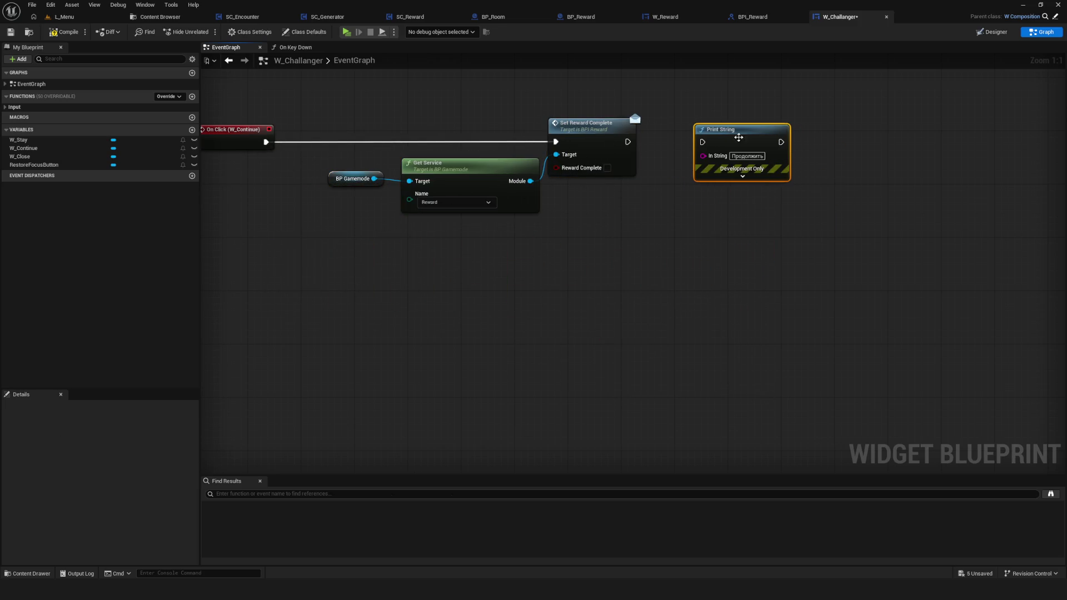
left_click(15, 35)
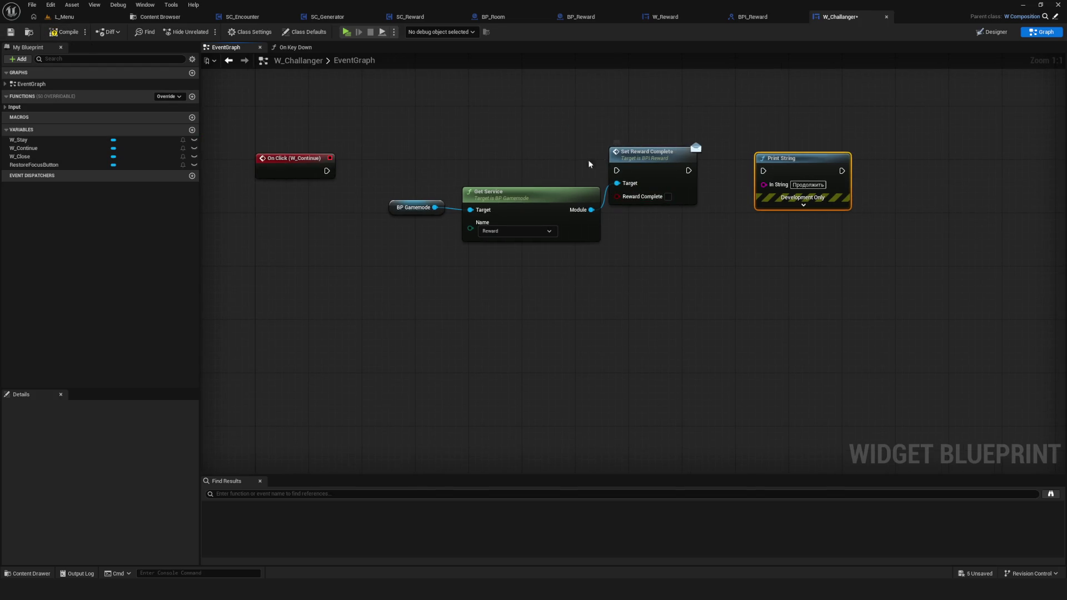
Move the reward nodes down, wire the Continue click to Print String, and save.
left_click_drag(383, 189, 677, 239)
left_click_drag(645, 154, 631, 241)
left_click_drag(326, 171, 764, 171)
left_click(10, 32)
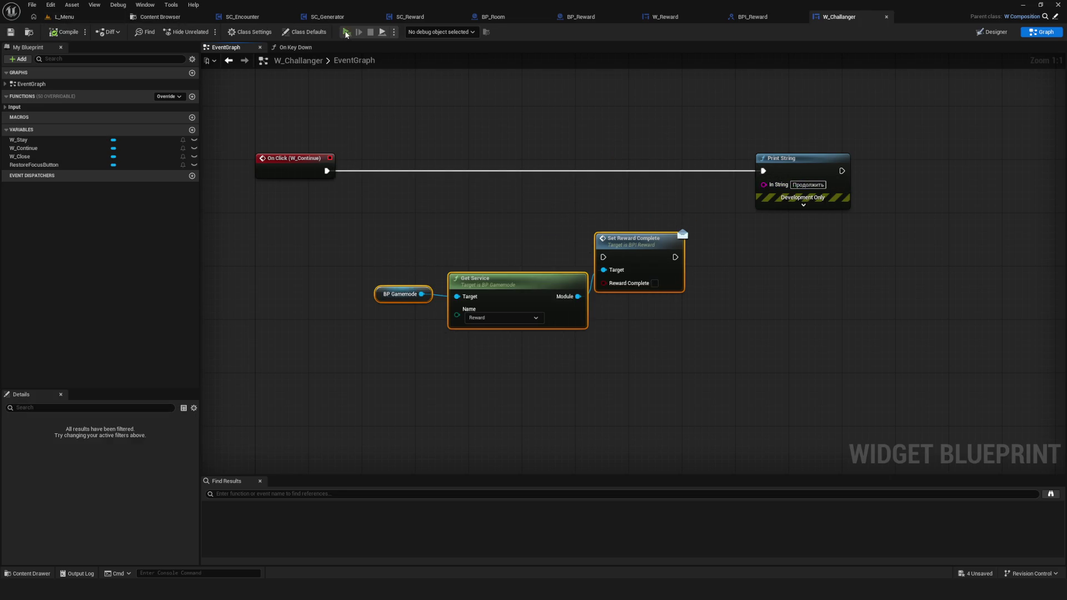
left_click(346, 34)
Start the game from the preview's main menu and bring up the cheat menu with Tab.
left_click(556, 248)
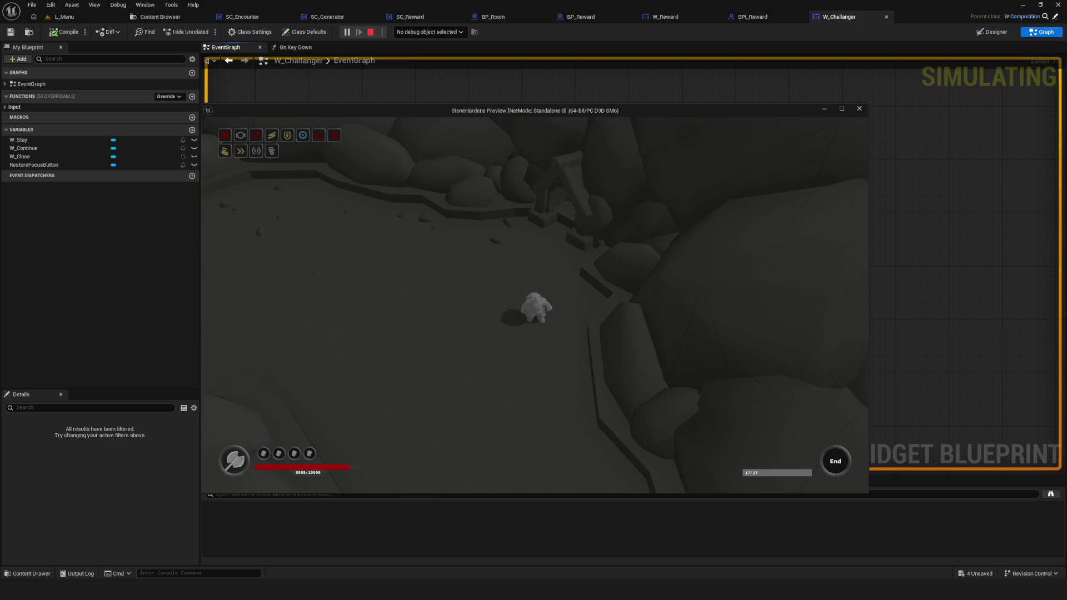
key("Tab")
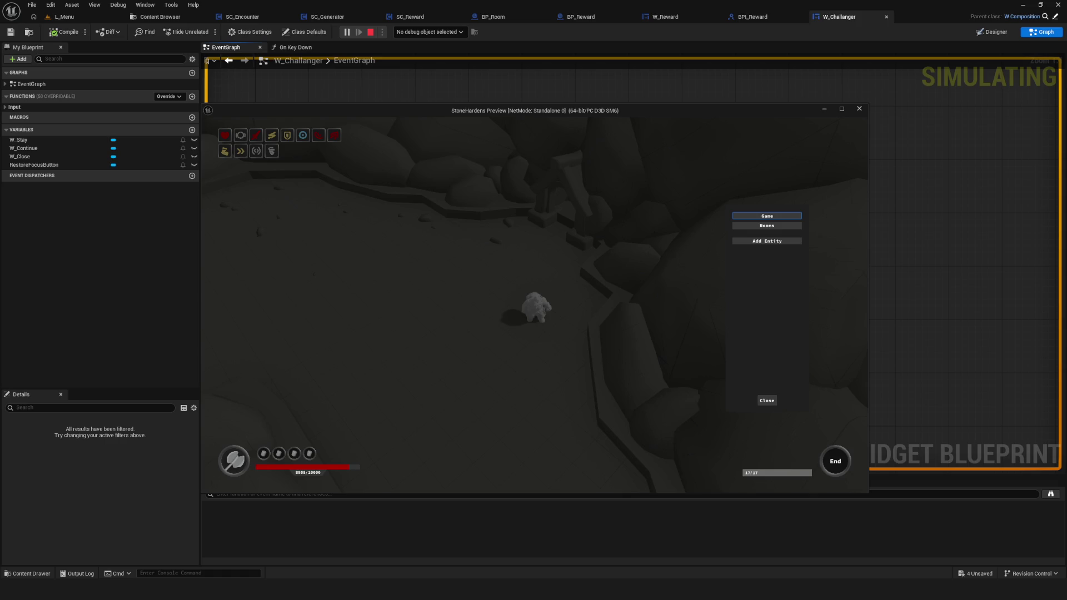
Resume play and walk the character to the orange orb to test the reward dialog.
key("Escape")
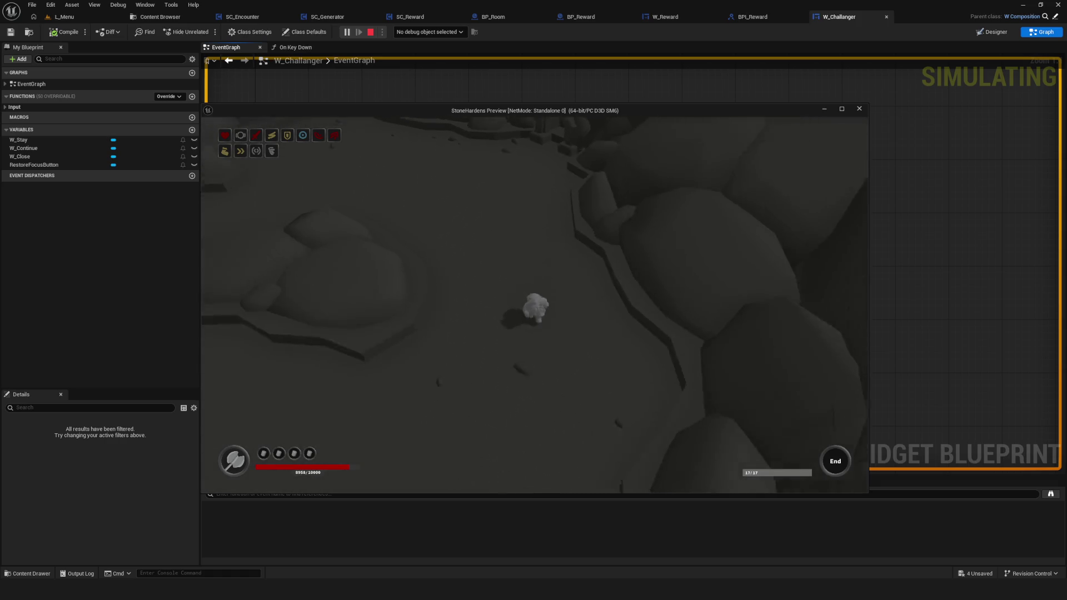
key("a")
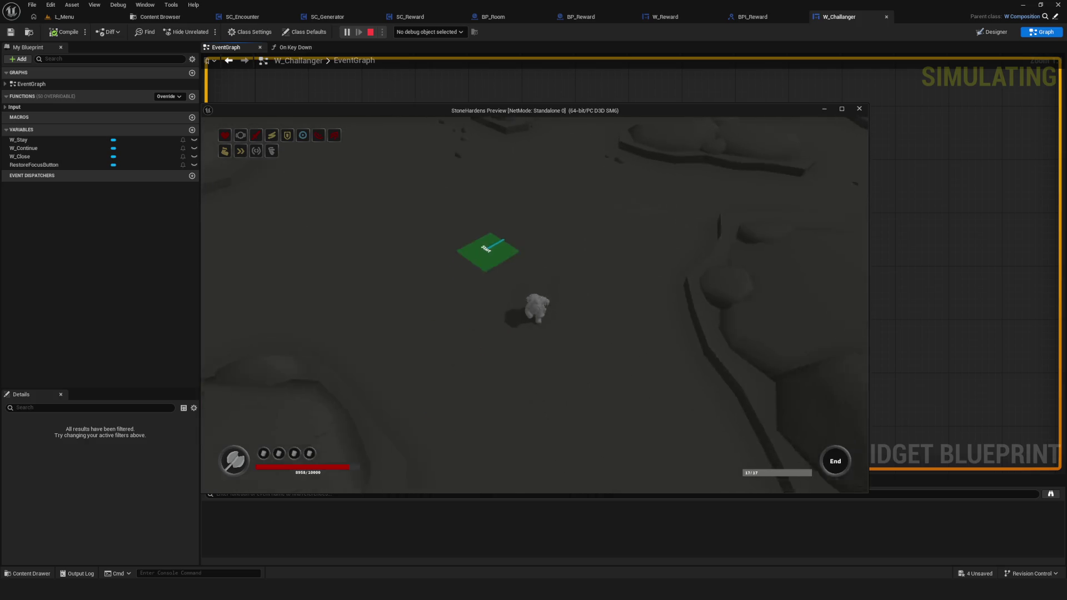
key("s")
key("w")
key("a")
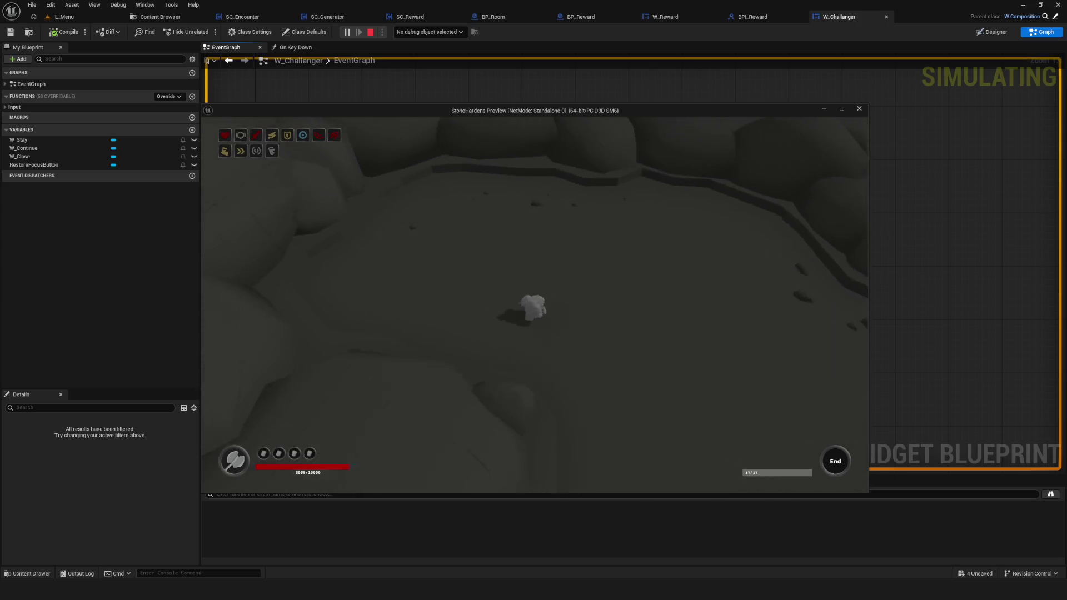
key("d")
key("s")
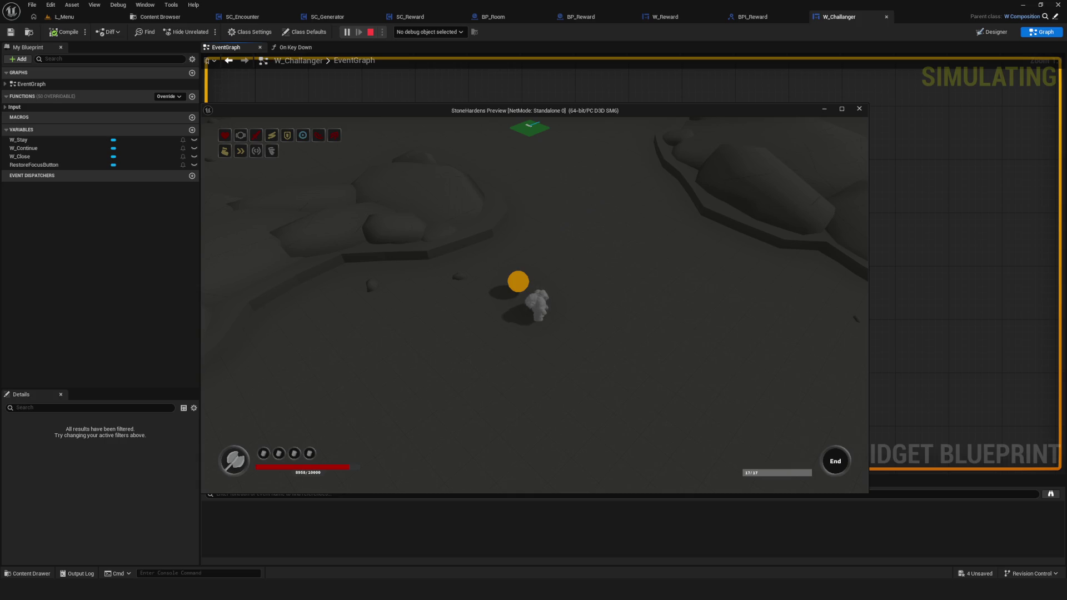
key("w")
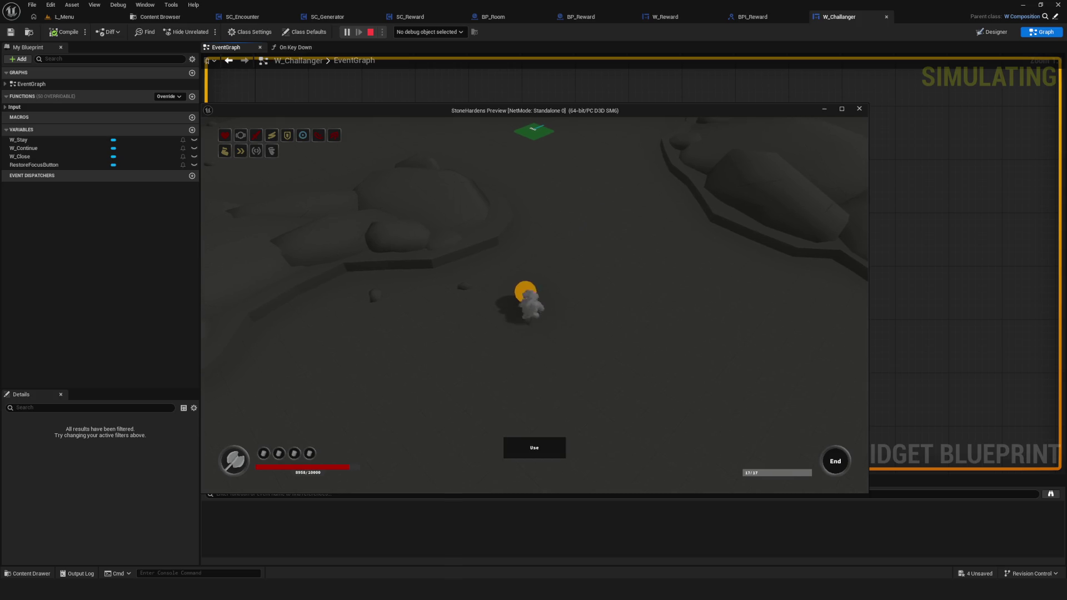
key("a")
key("d")
key("e")
key("Return")
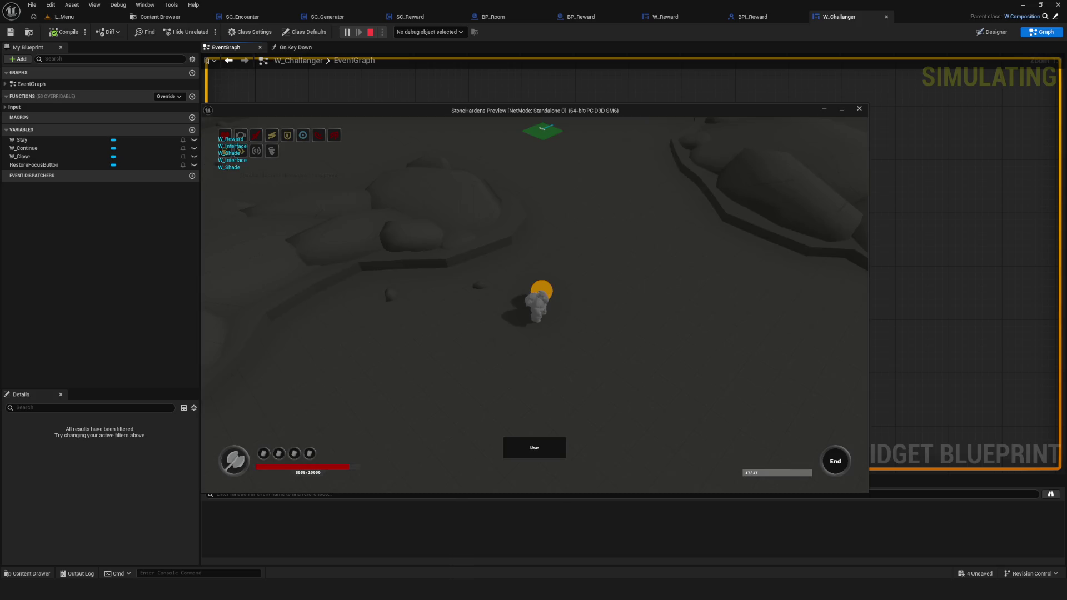
Walk past the 'Заберите награду' reward spot, collect the yellow coin, and open the cheat panel.
key("w")
key("a")
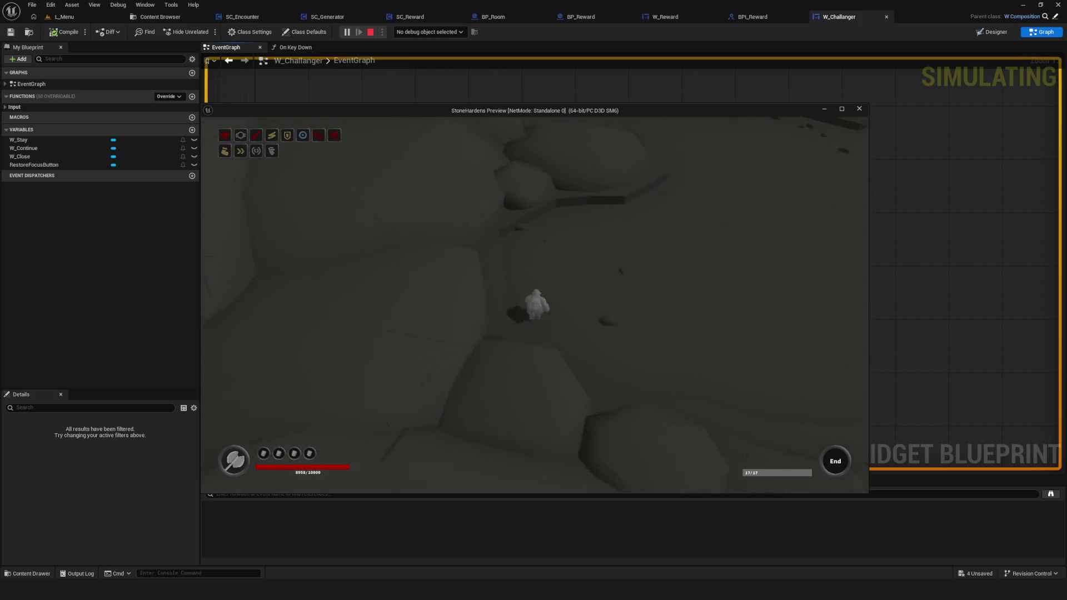
key("w")
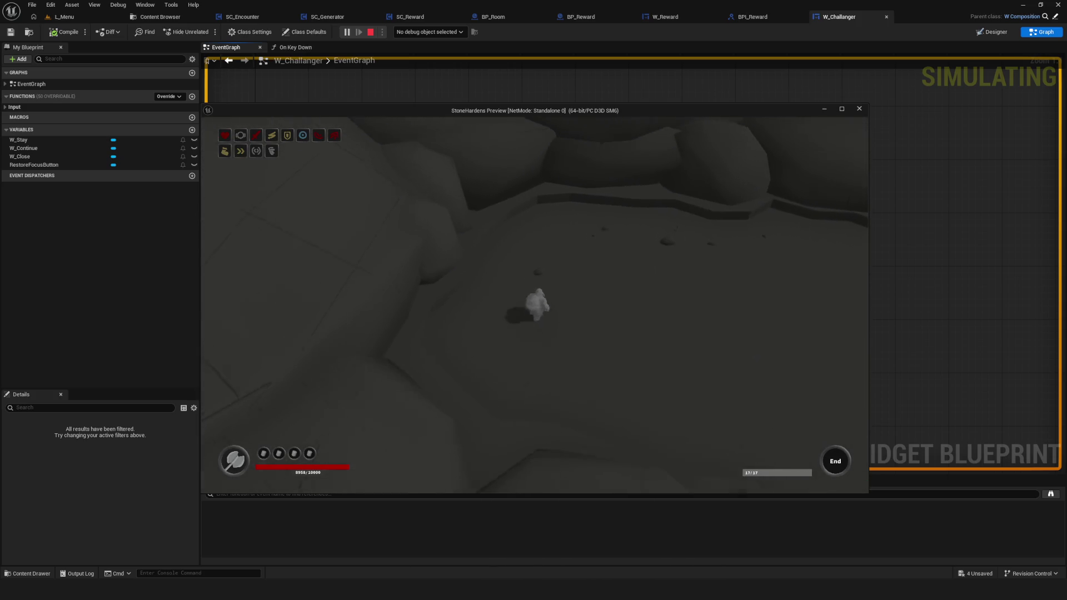
key("w")
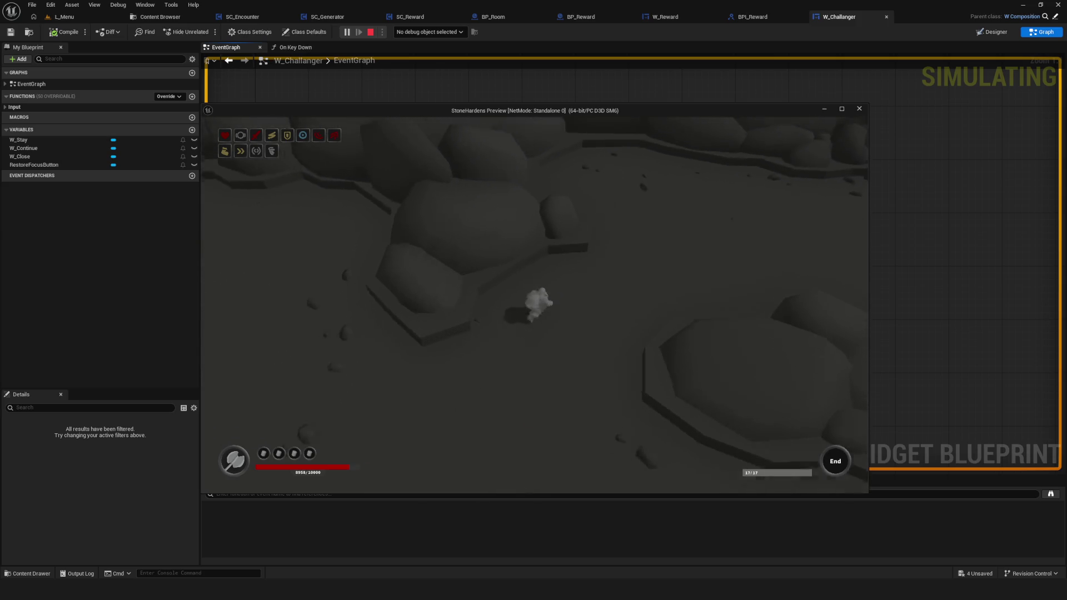
key("w")
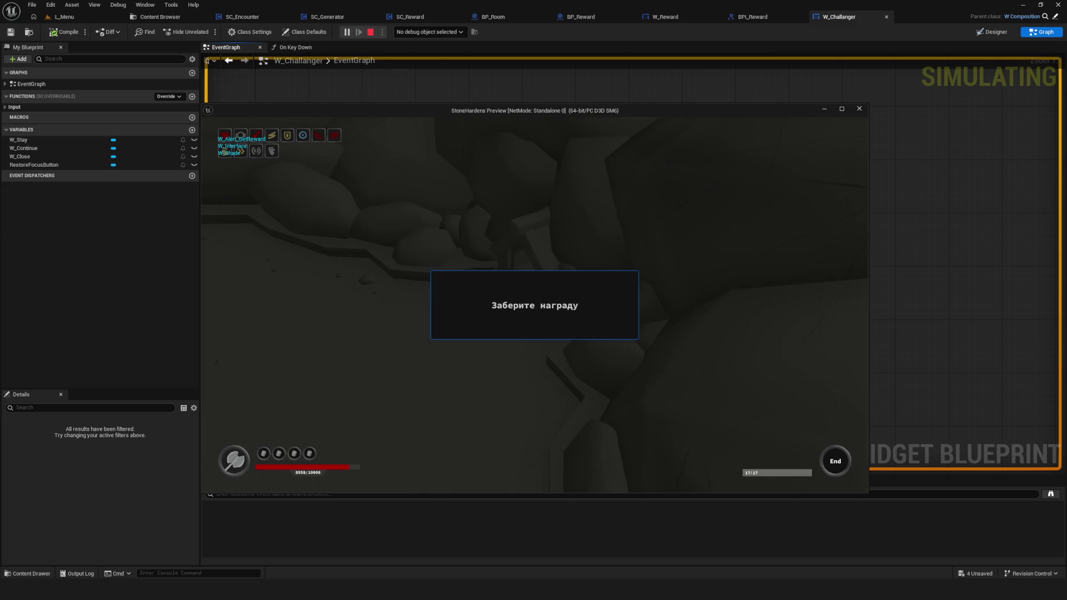
key("w")
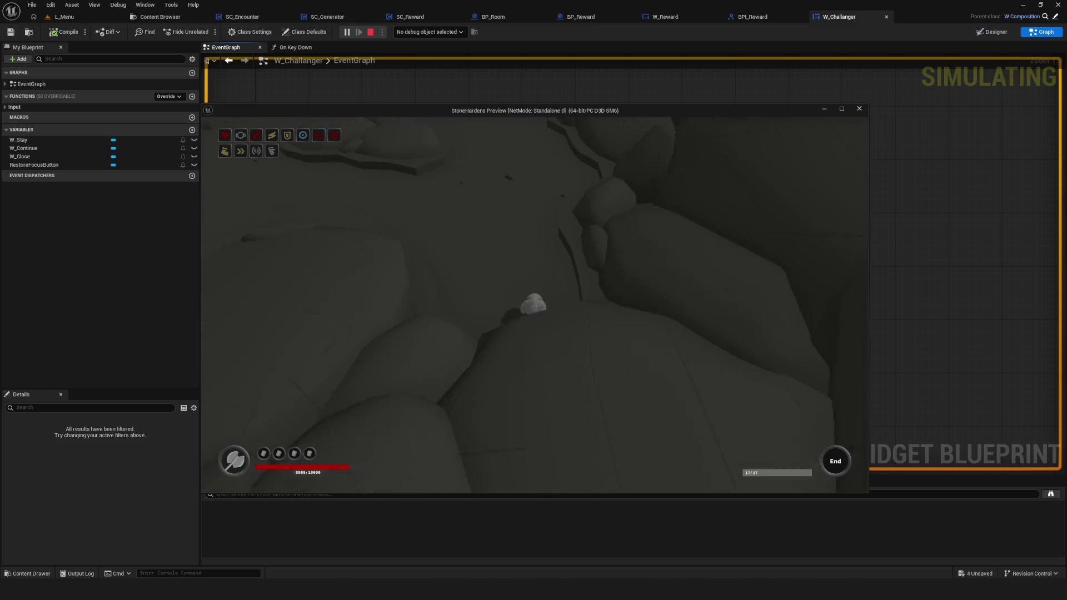
key("w")
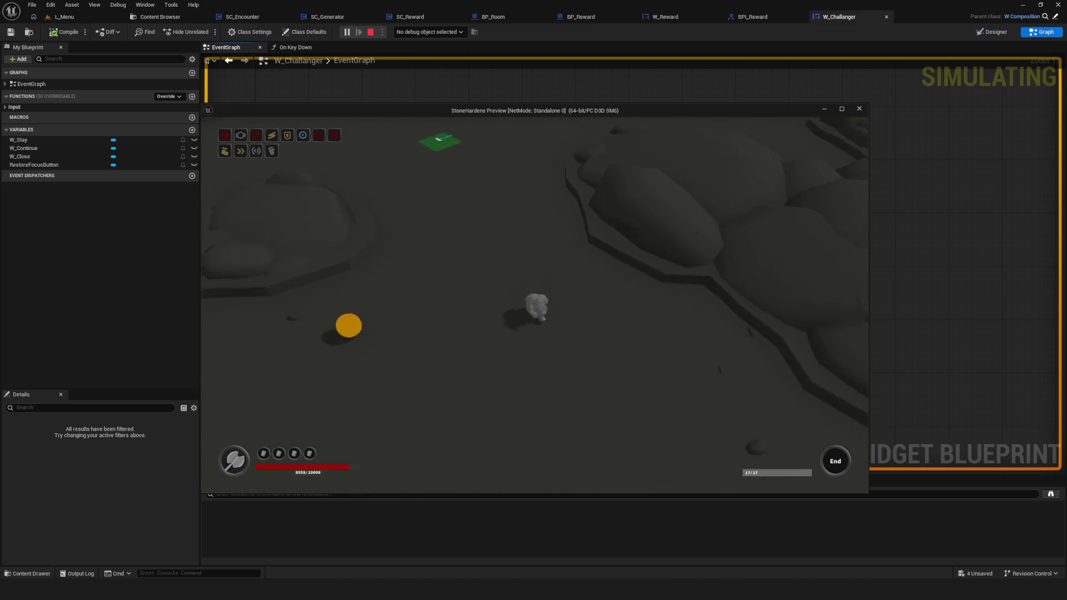
key("w")
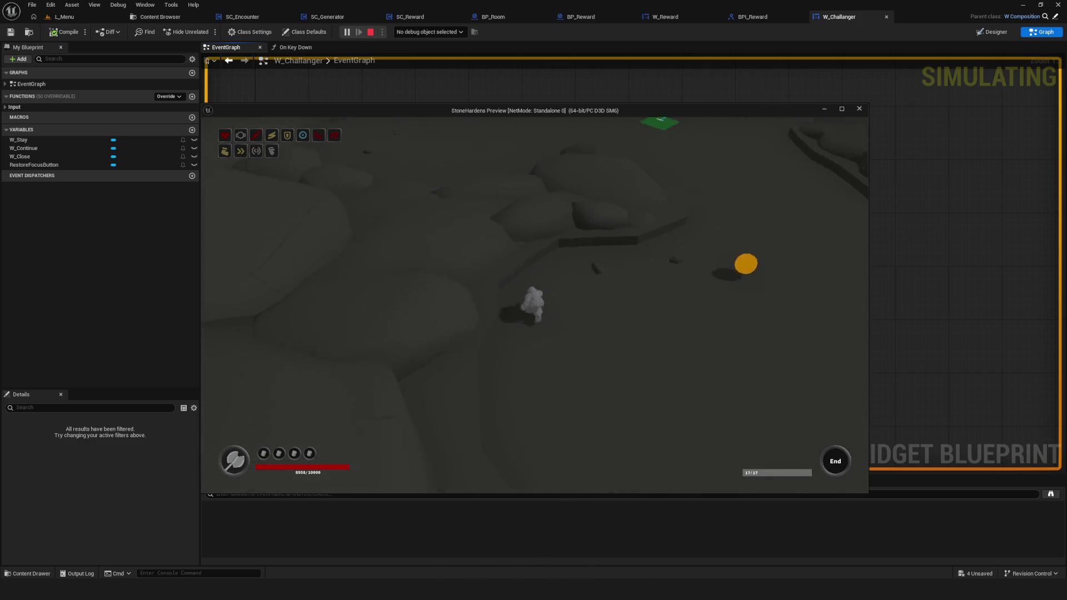
key("w")
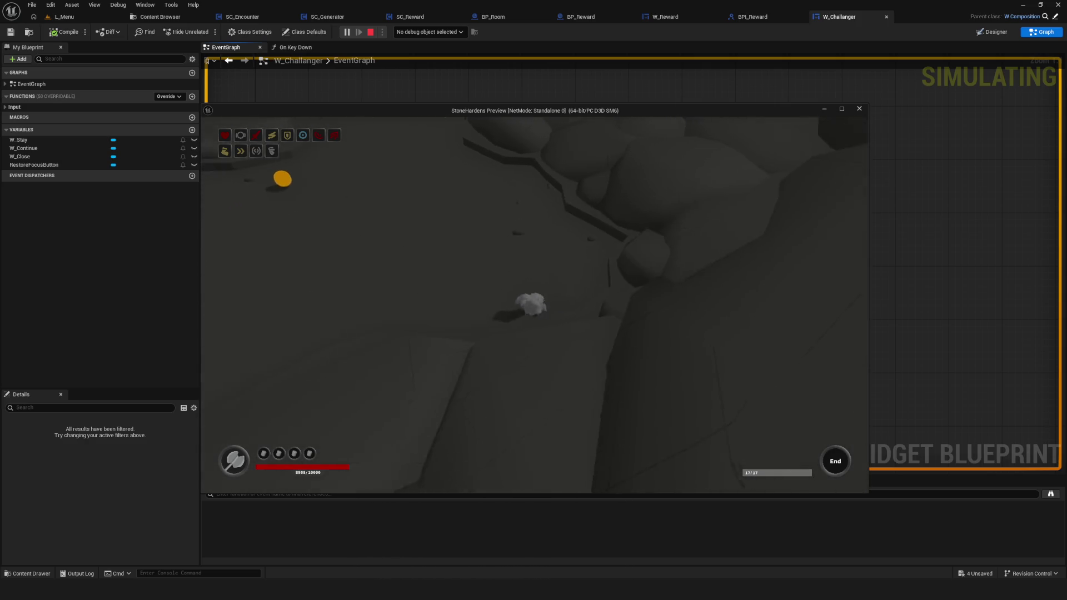
key("w")
key("w")
key("w")
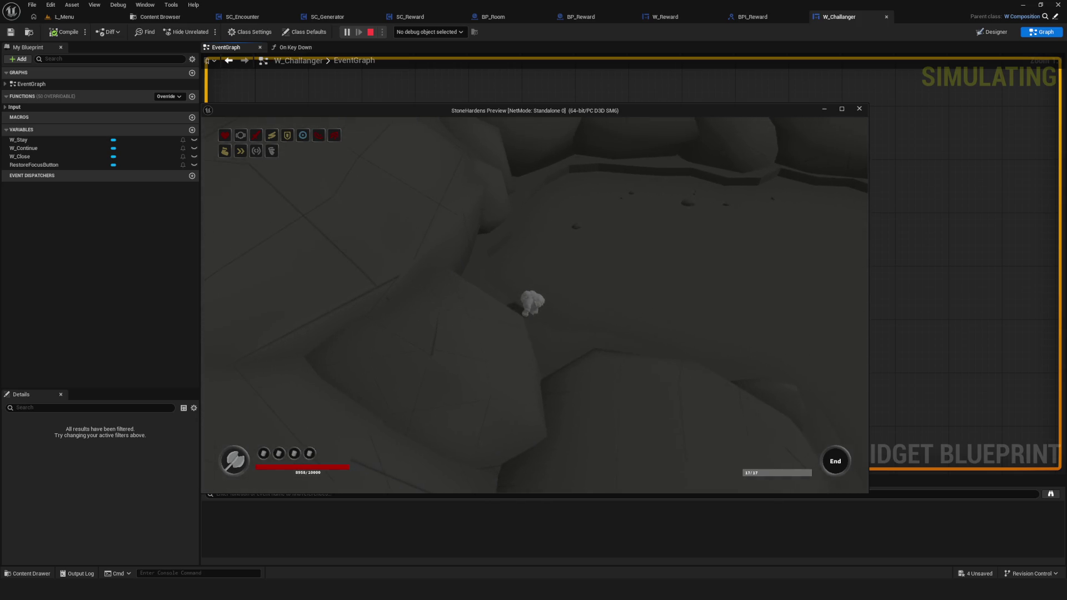
key("w")
key("Tab")
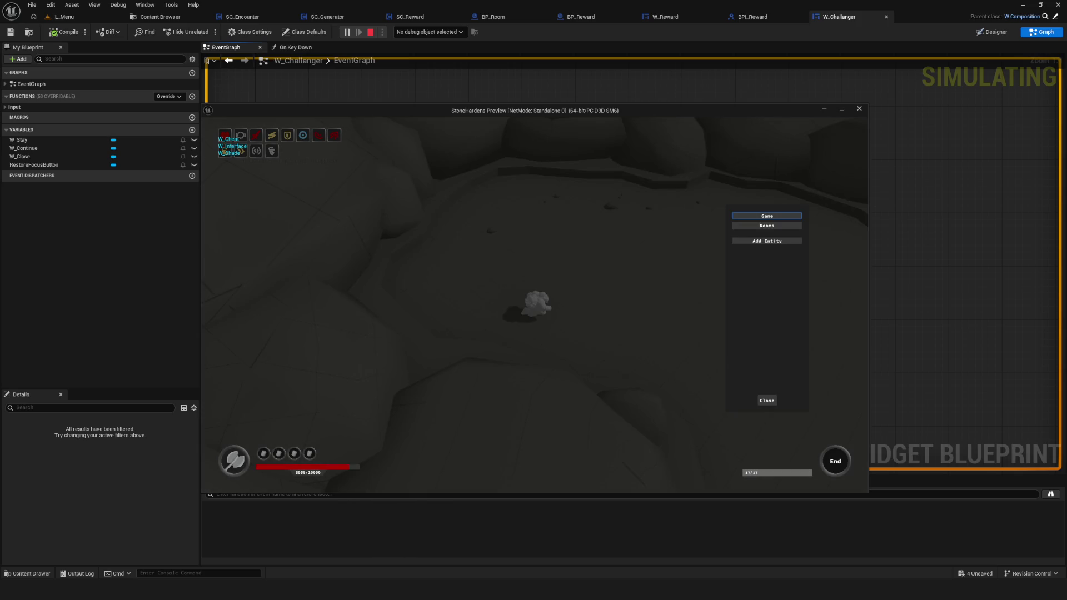
Hide the cheat panel and walk the character onto the orange marker to trigger the reward dialog.
key("Tab")
key("w")
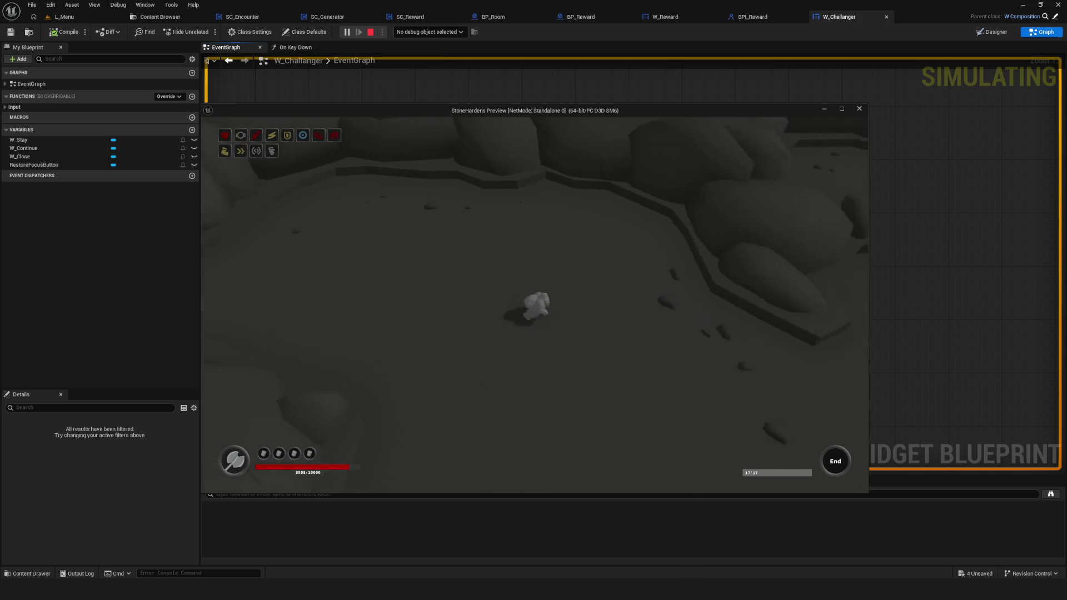
key("w")
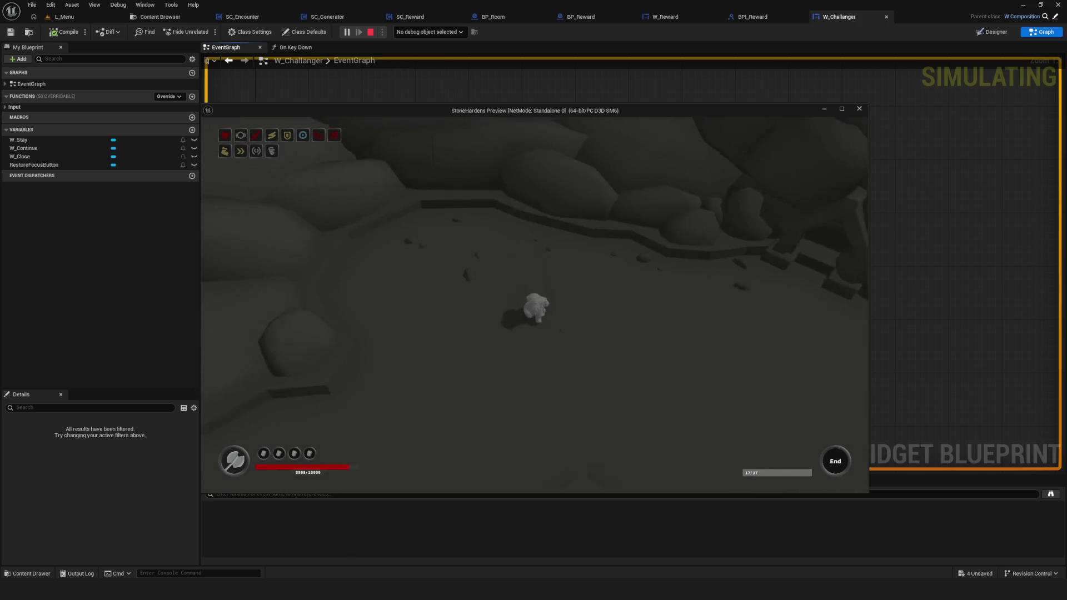
key("w")
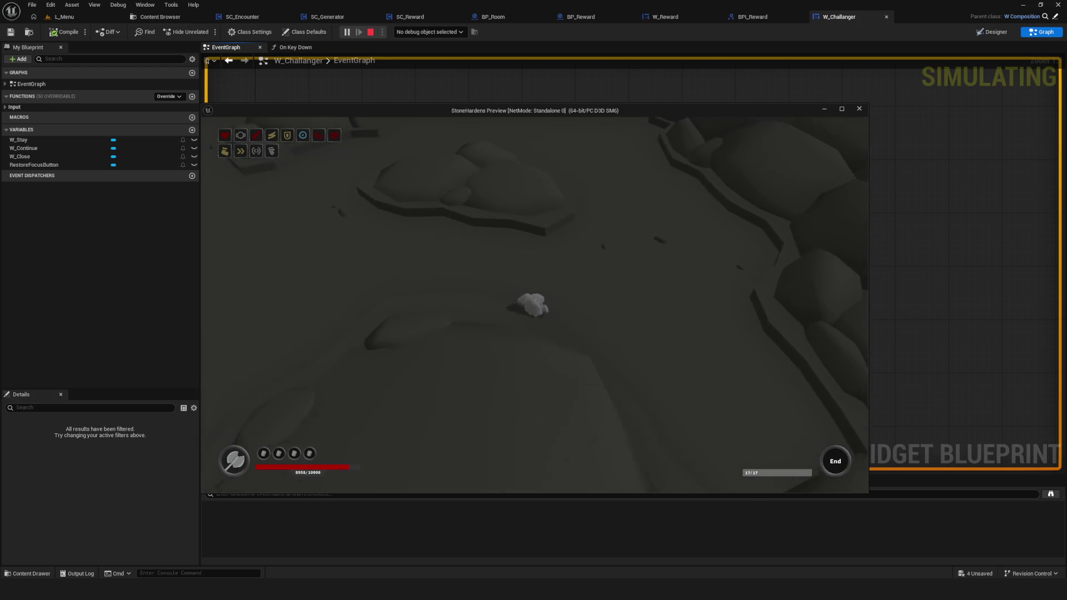
key("w")
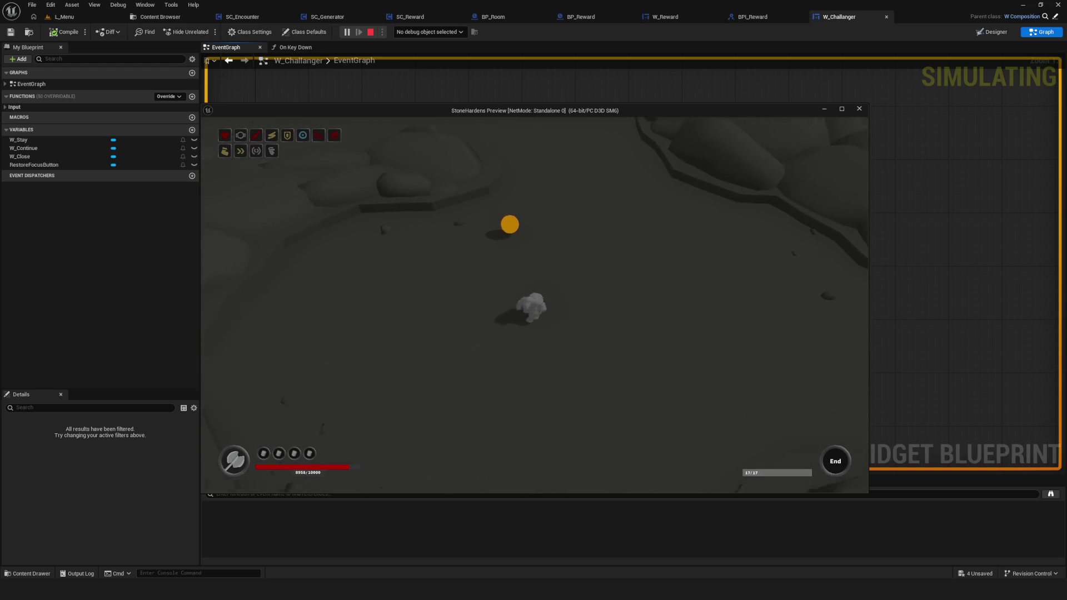
key("w")
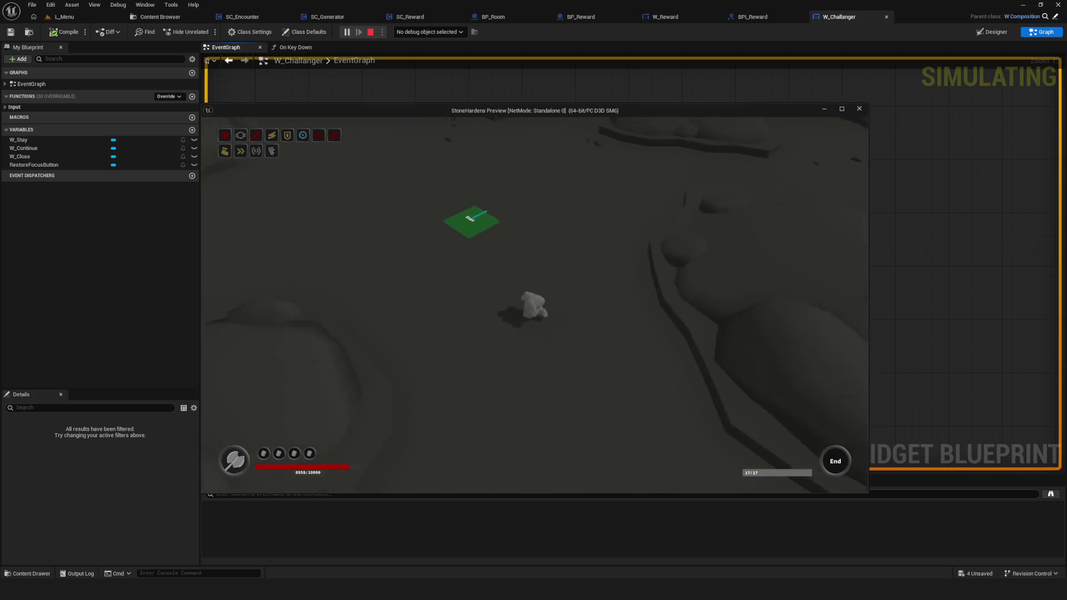
key("w")
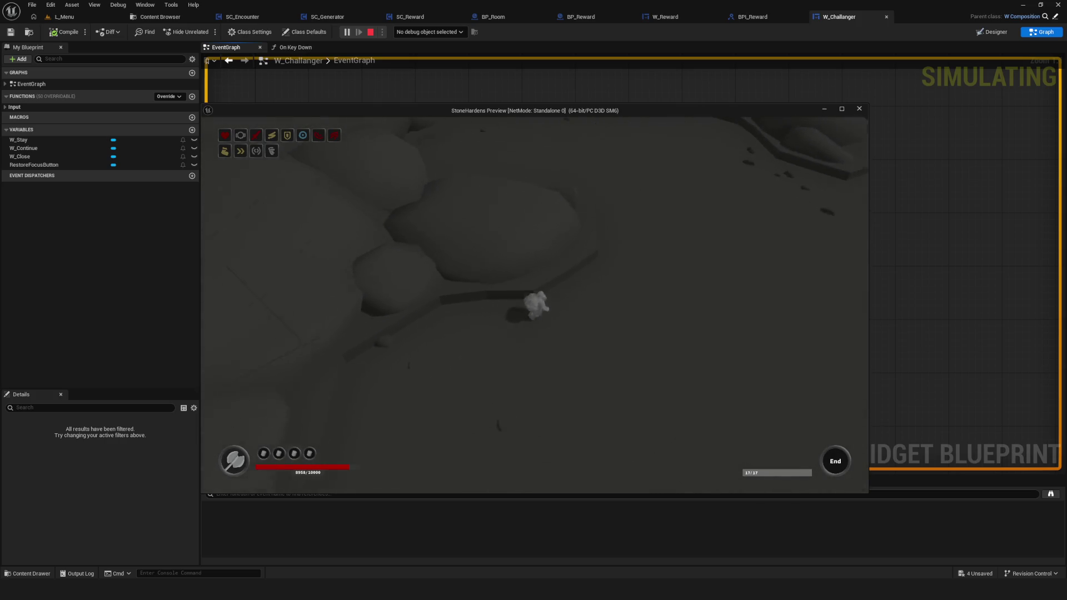
key("w")
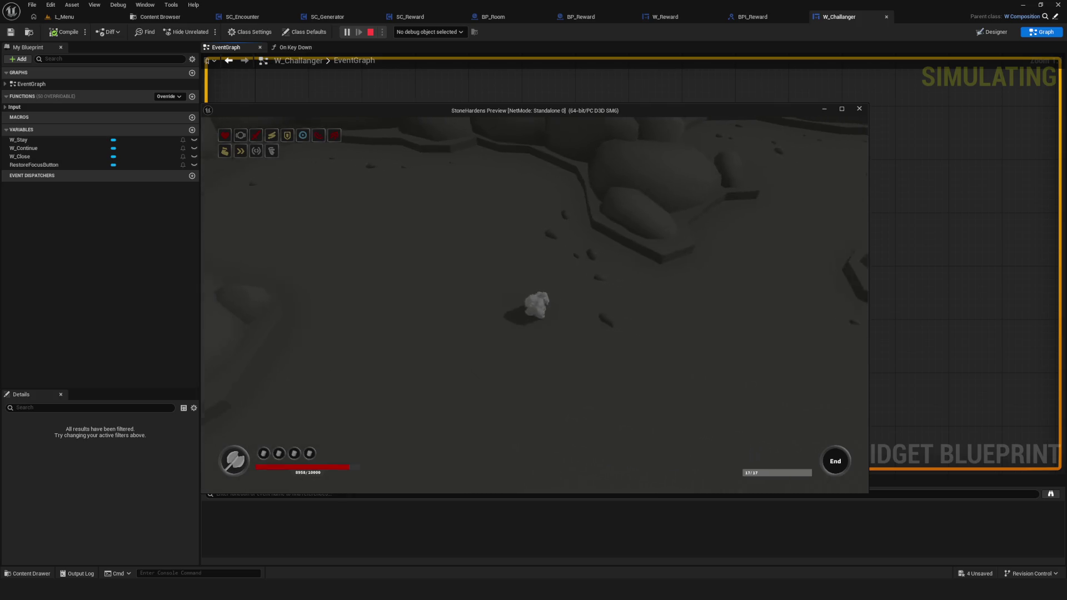
key("w")
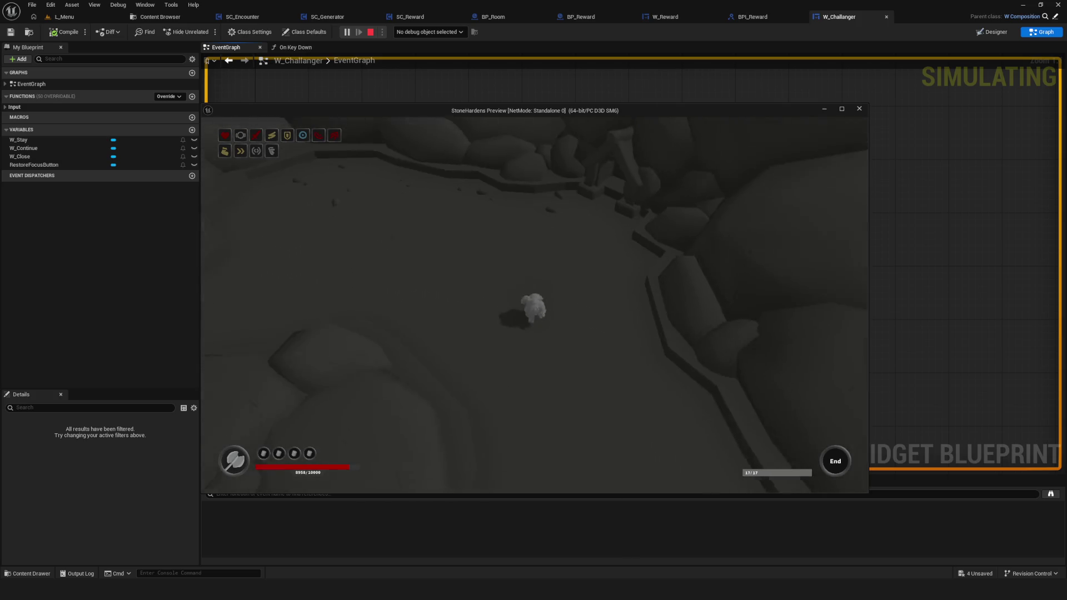
key("w")
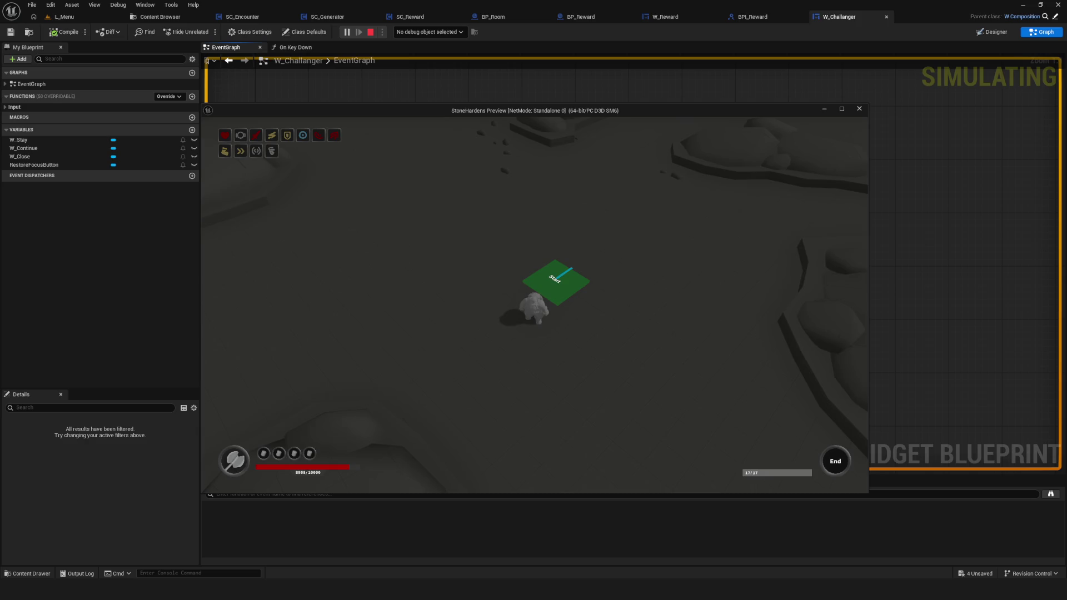
key("w")
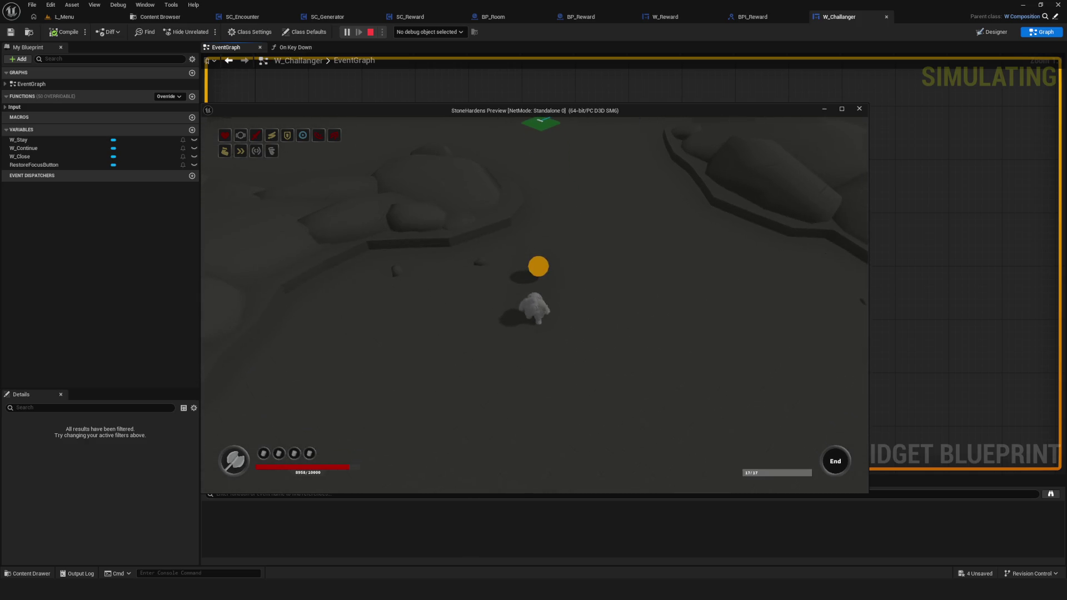
key("w")
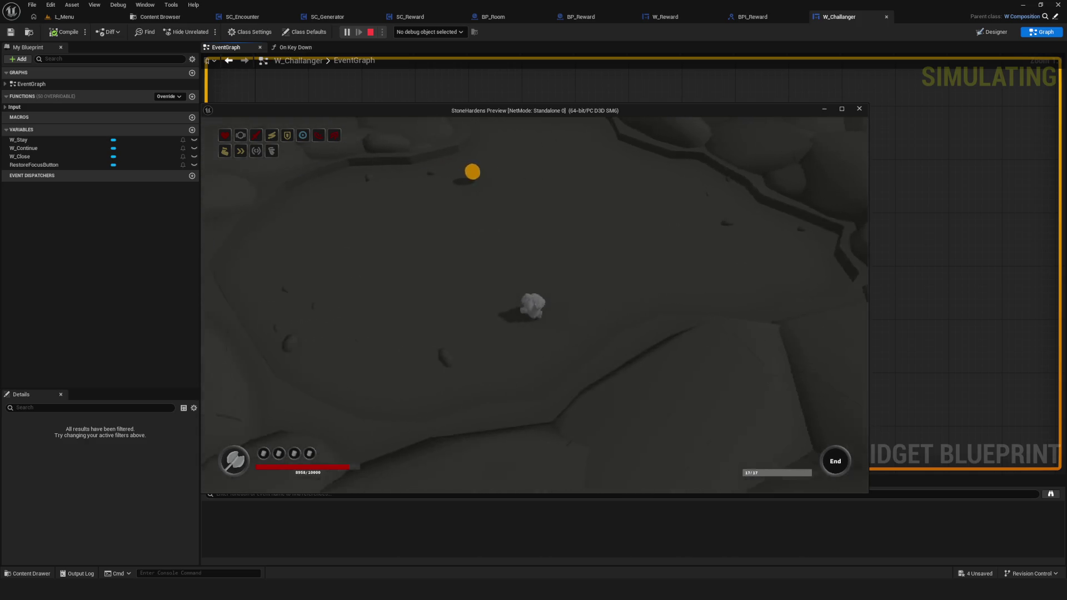
Dismiss the dialog, circle back, and reopen 'Выберите награду' with its 'Выбрал' button.
key("Return")
key("w")
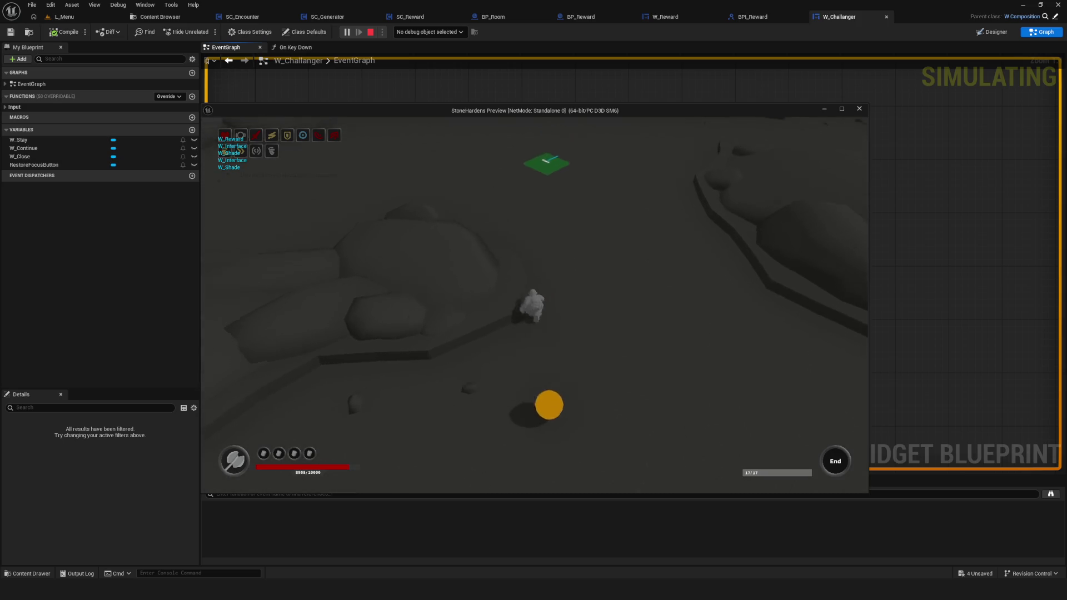
key("w")
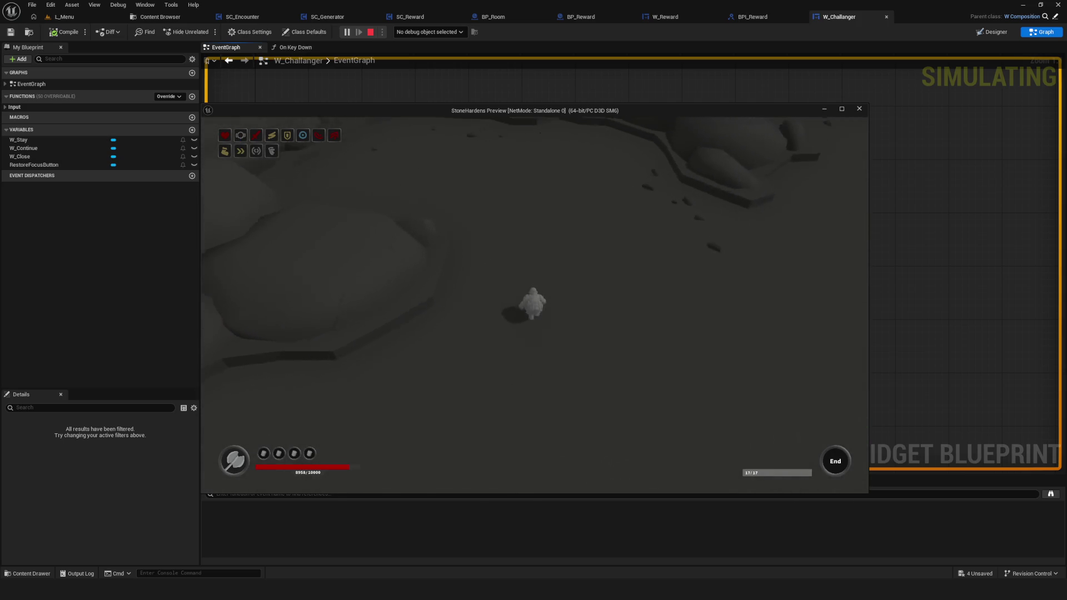
key("w")
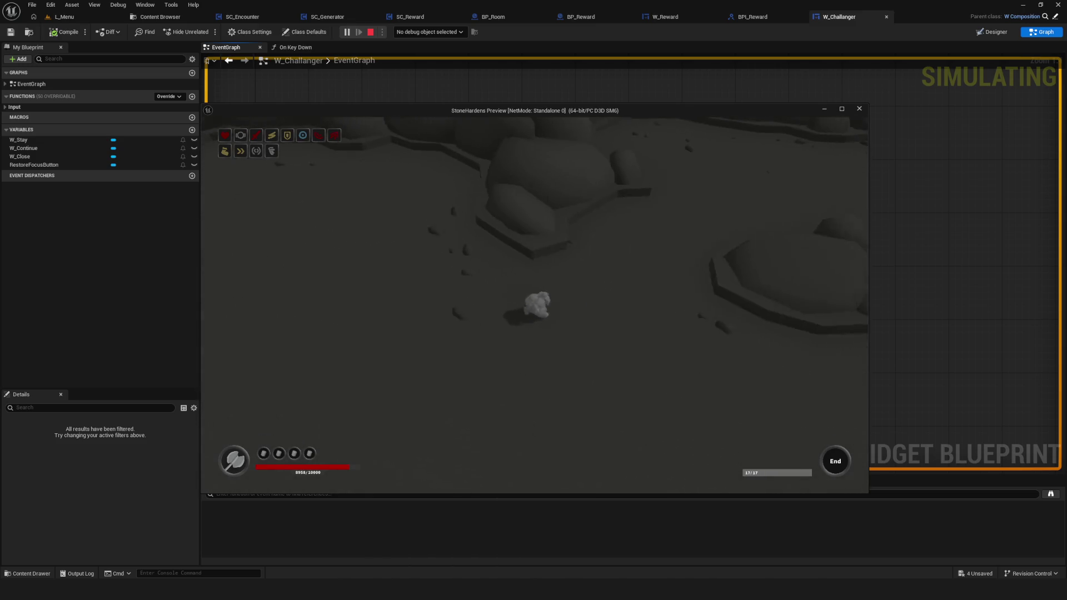
key("w")
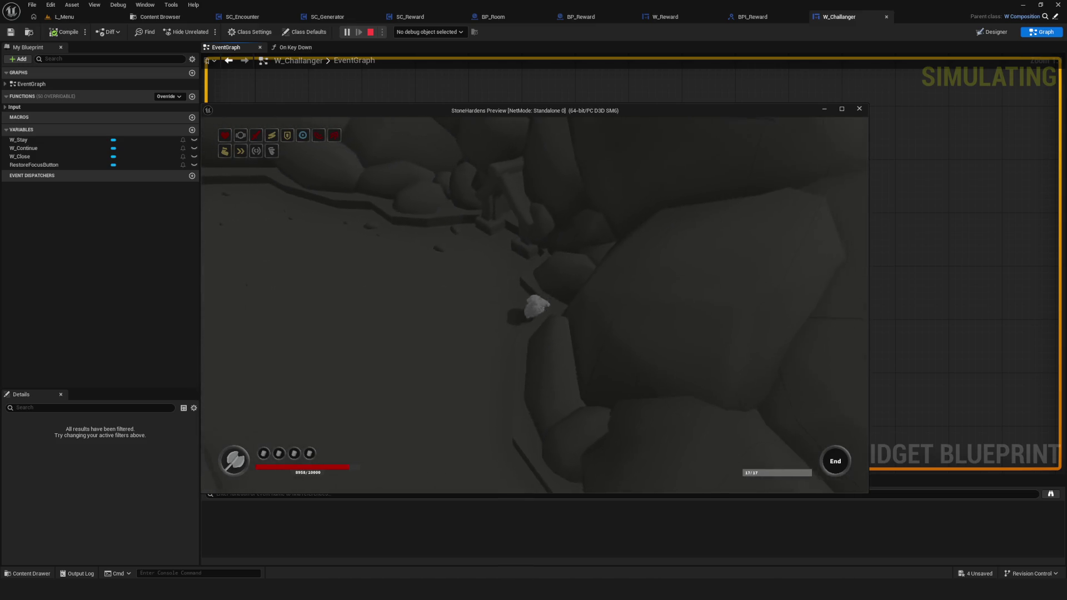
key("w")
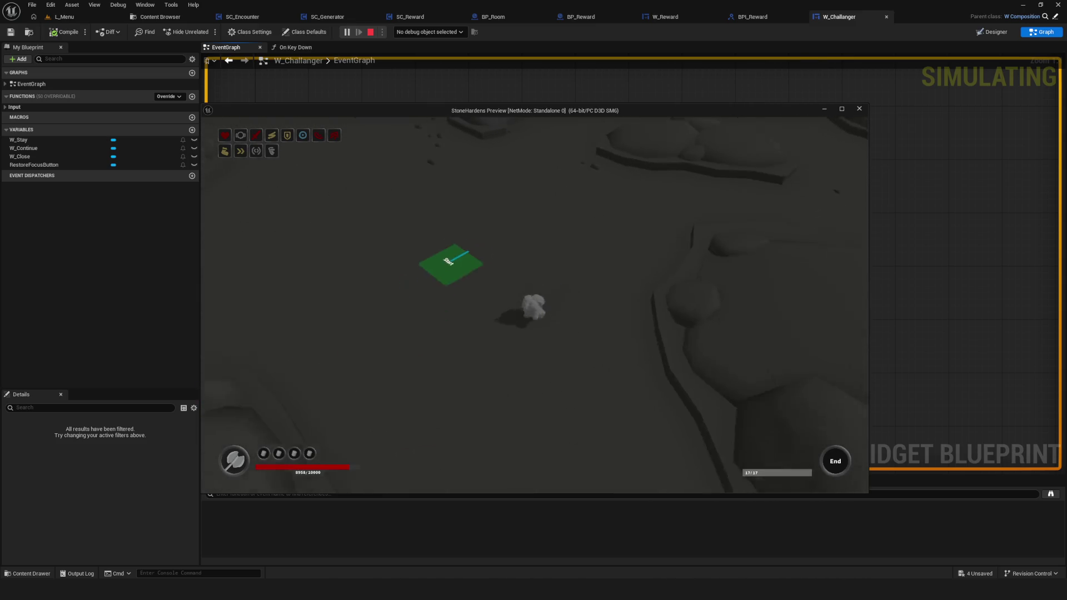
key("w")
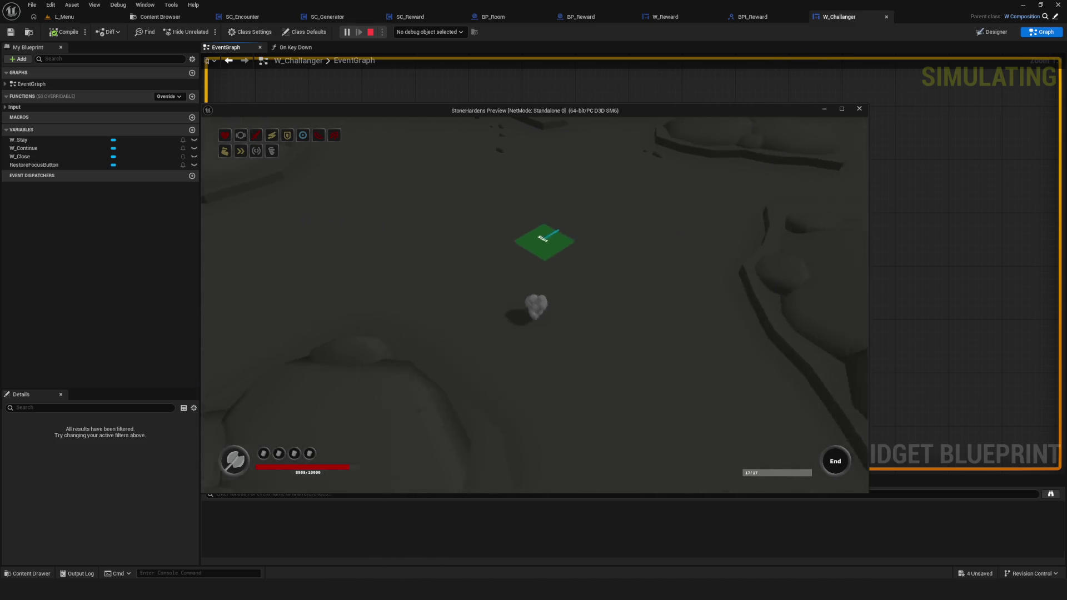
key("w")
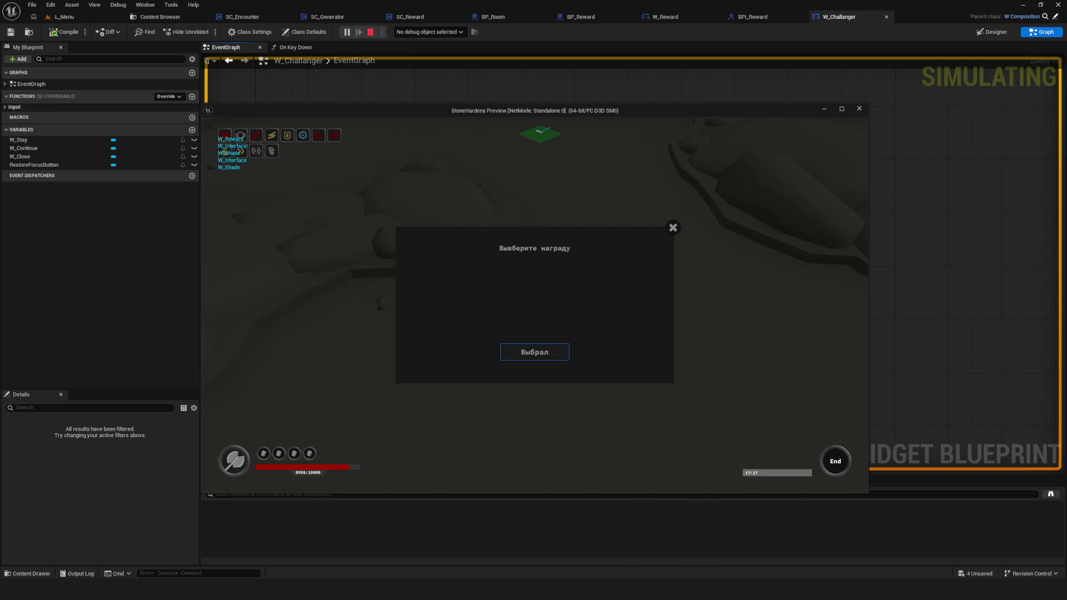
key("w")
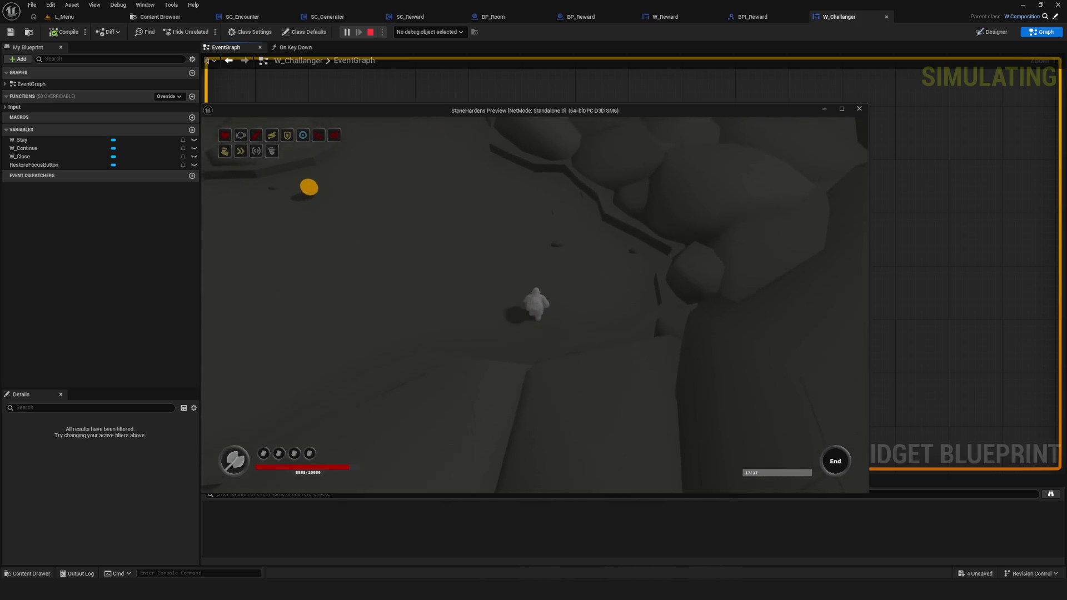
key("w")
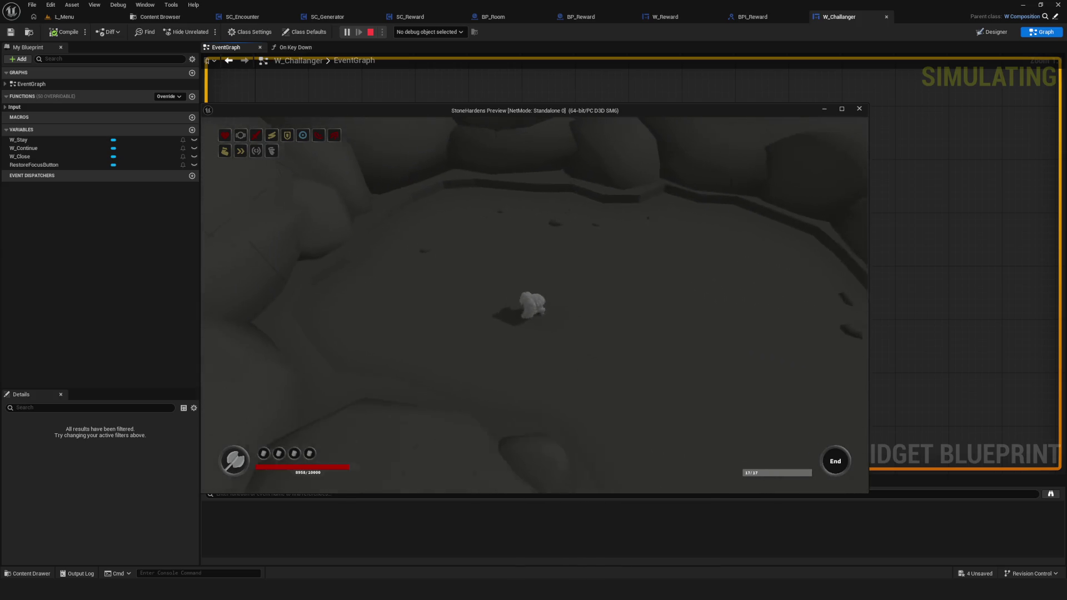
key("w")
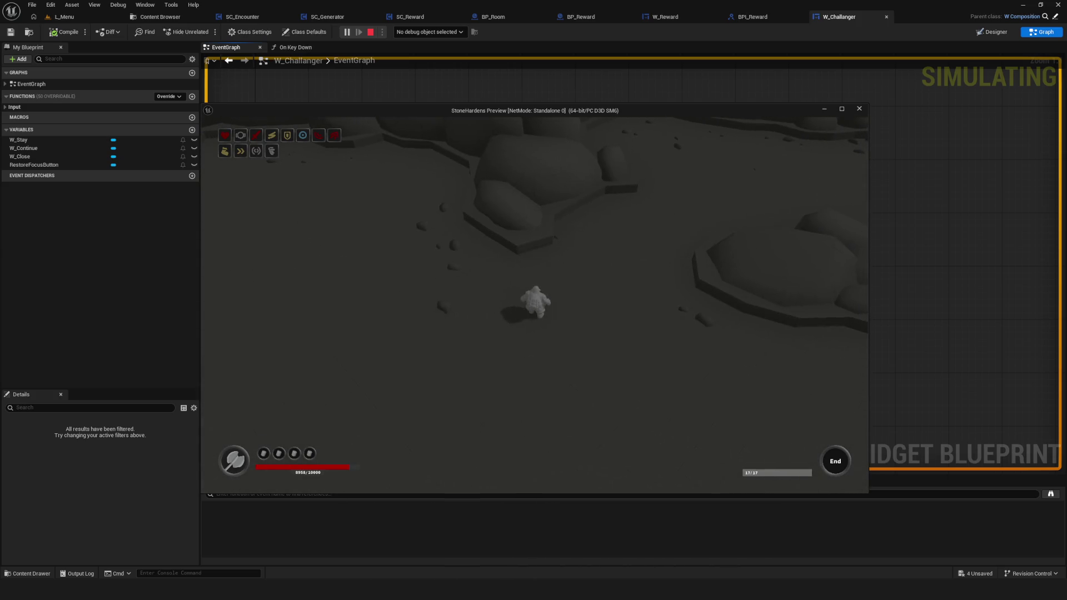
key("w")
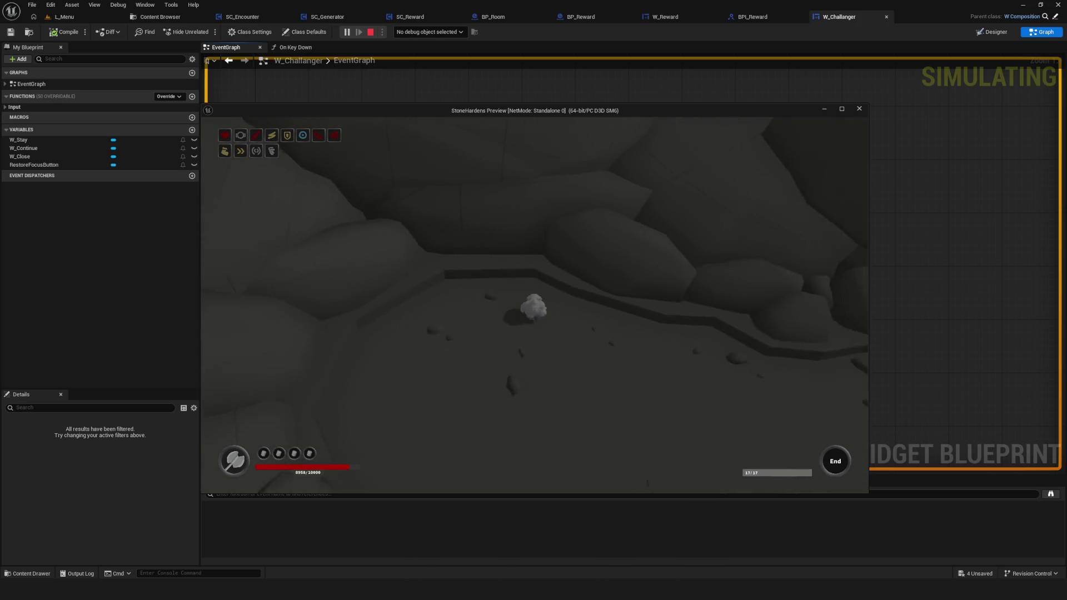
key("w")
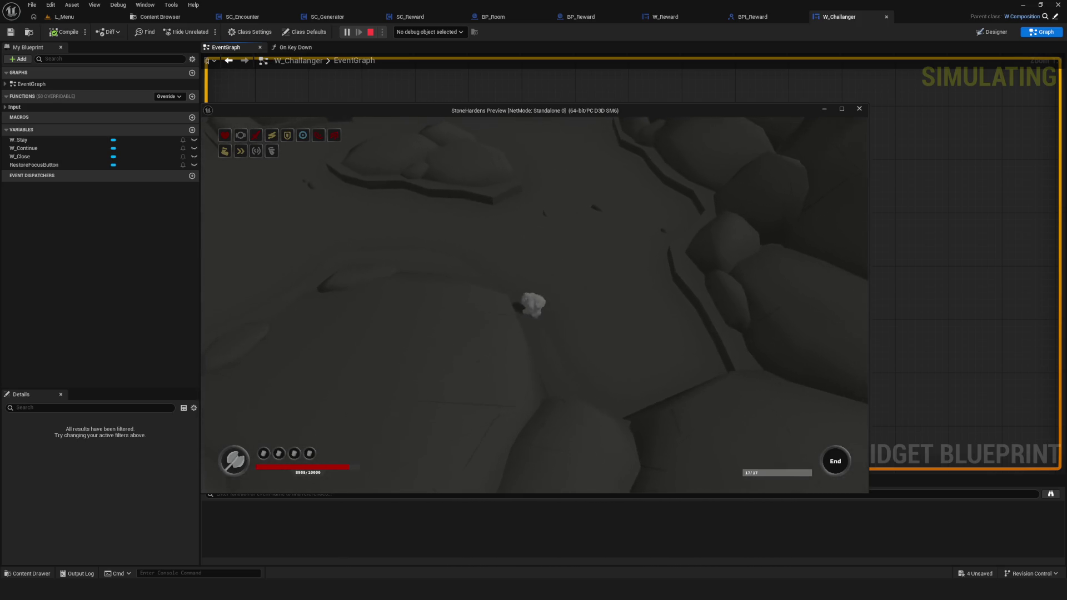
key("w")
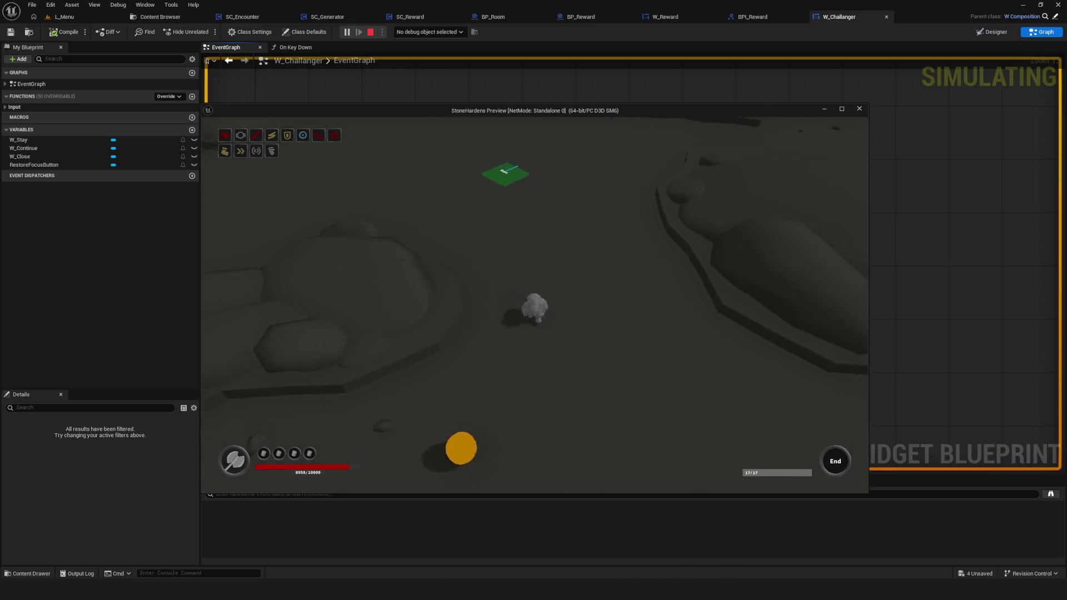
key("e")
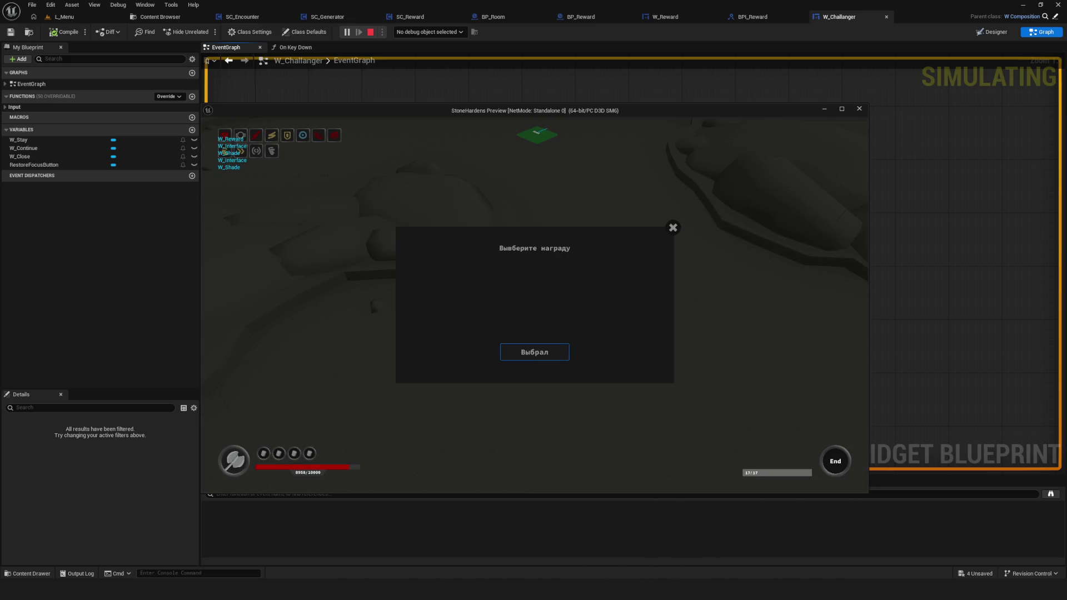
key("w")
key("w")
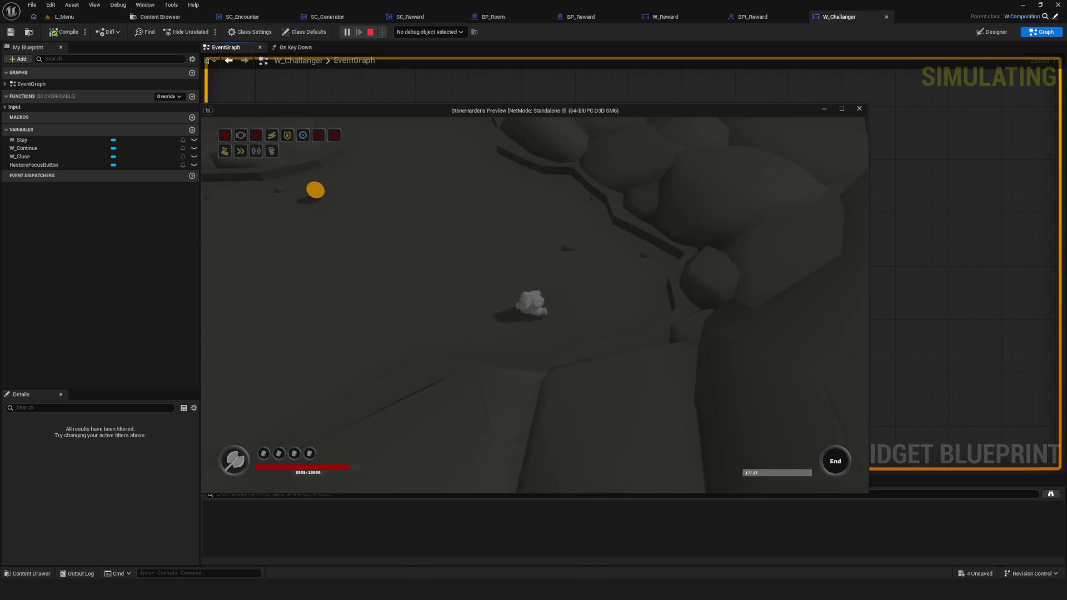
key("w")
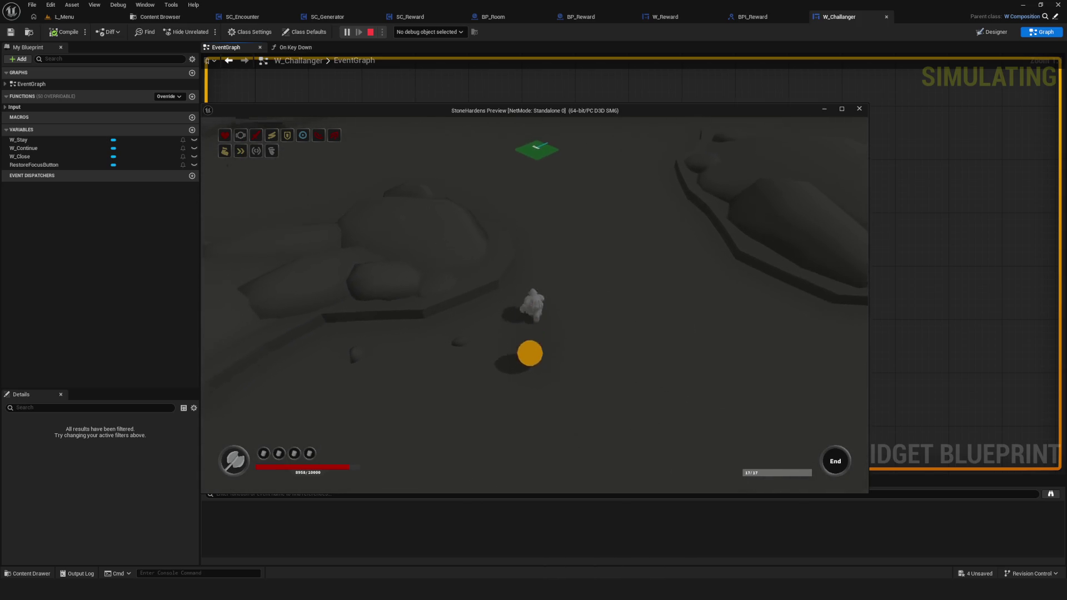
key("a")
key("d")
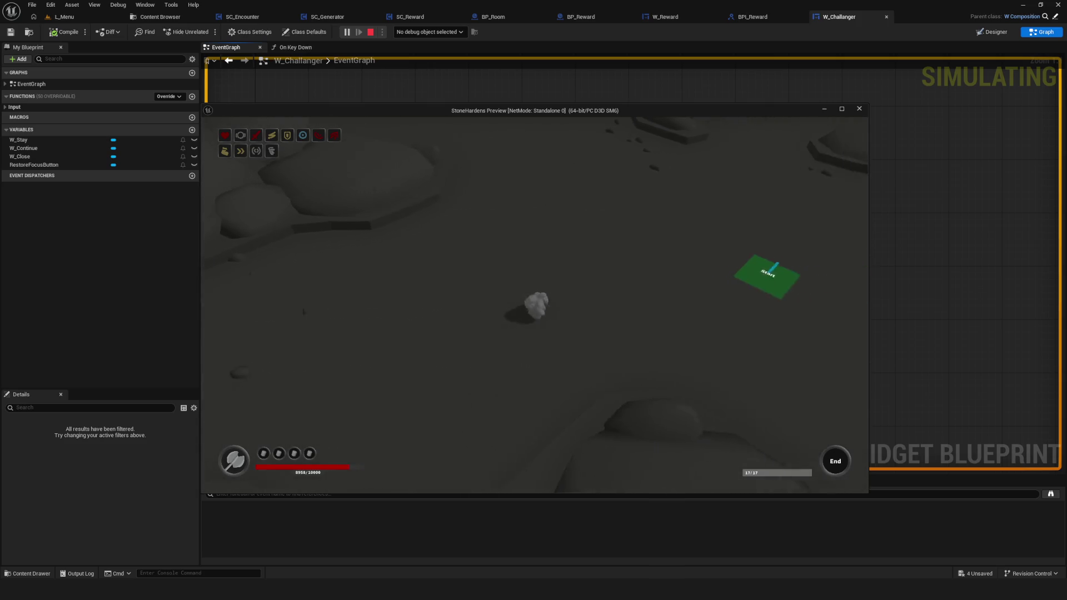
key("s")
key("Return")
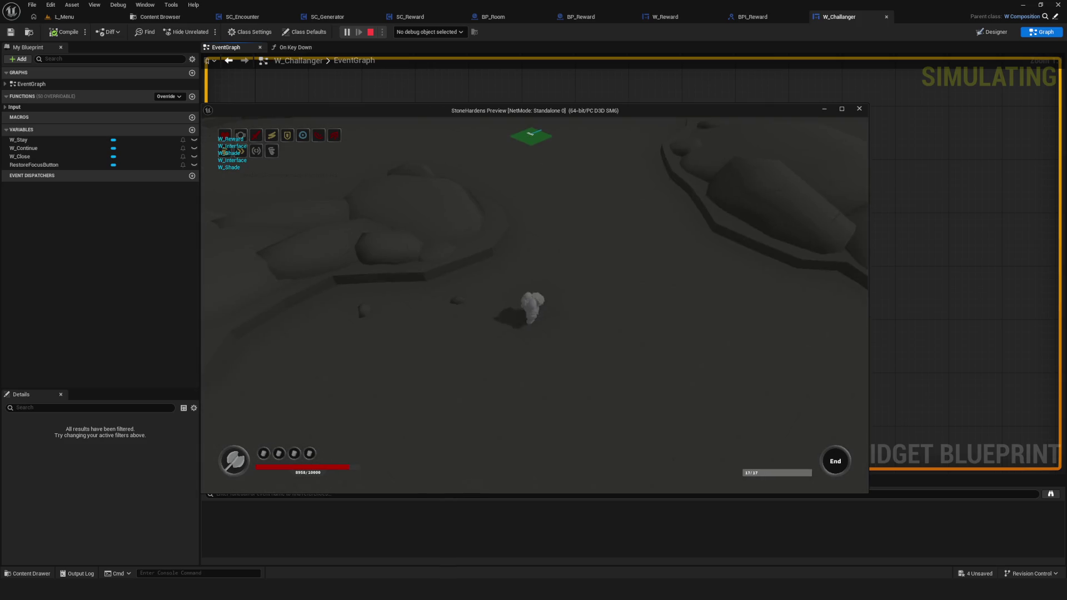
key("w")
key("d")
key("w")
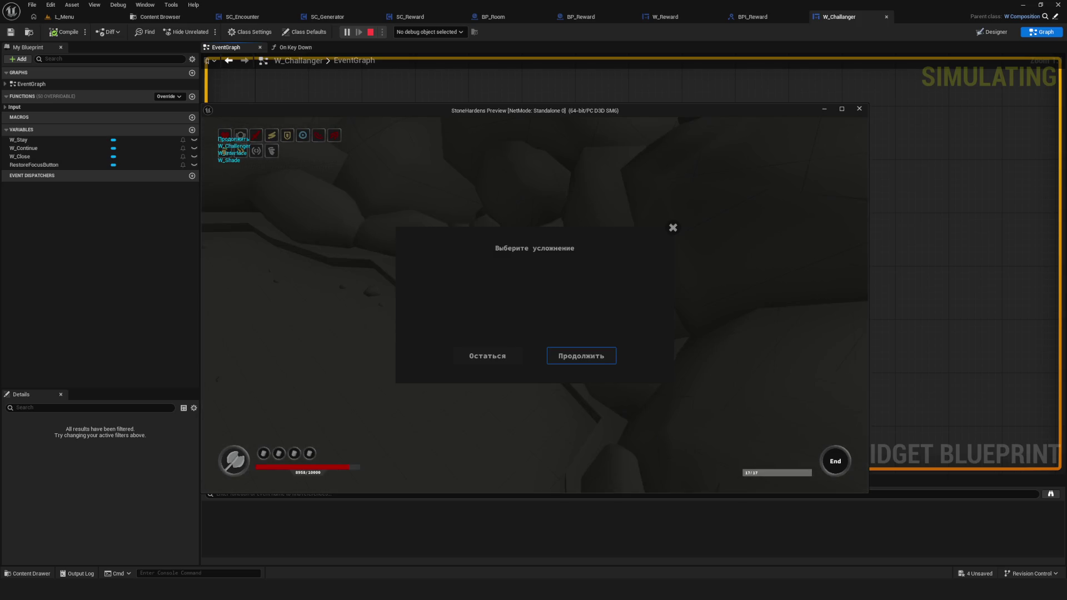
key("Return")
key("w")
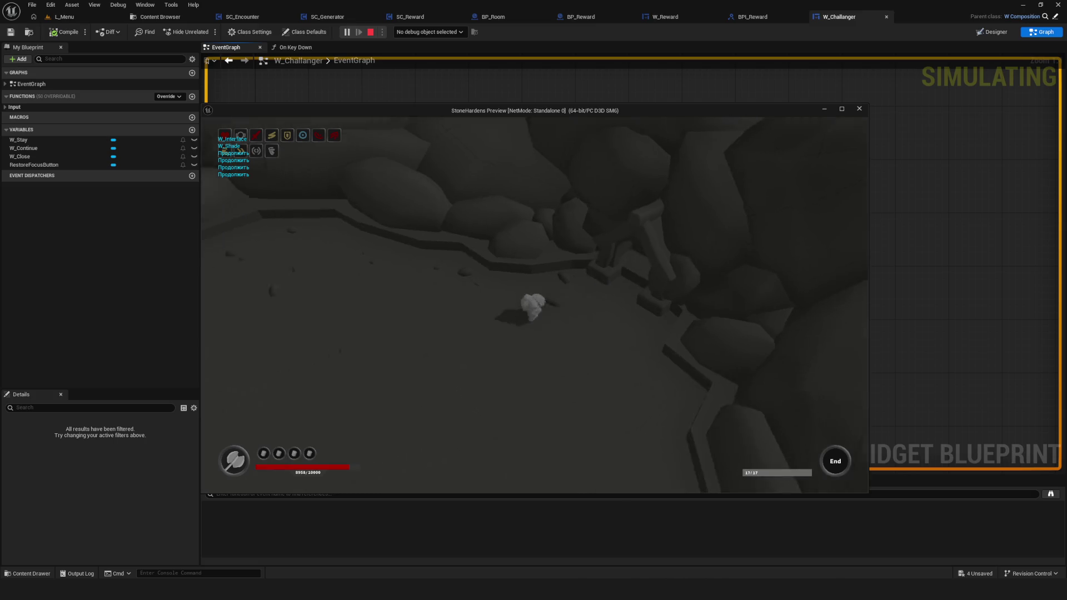
key("Right")
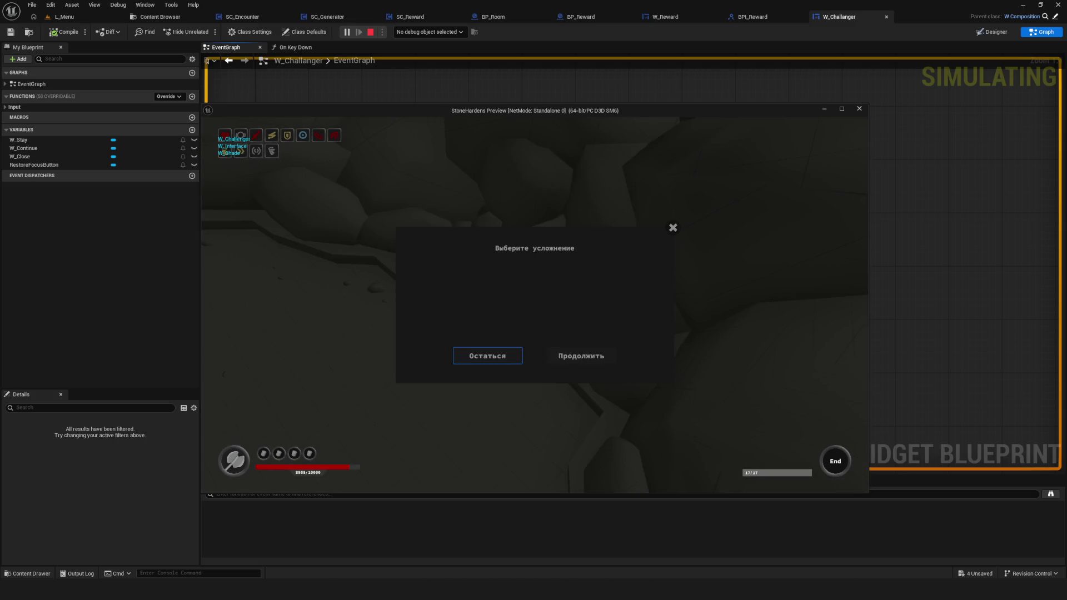
key("Return")
key("w")
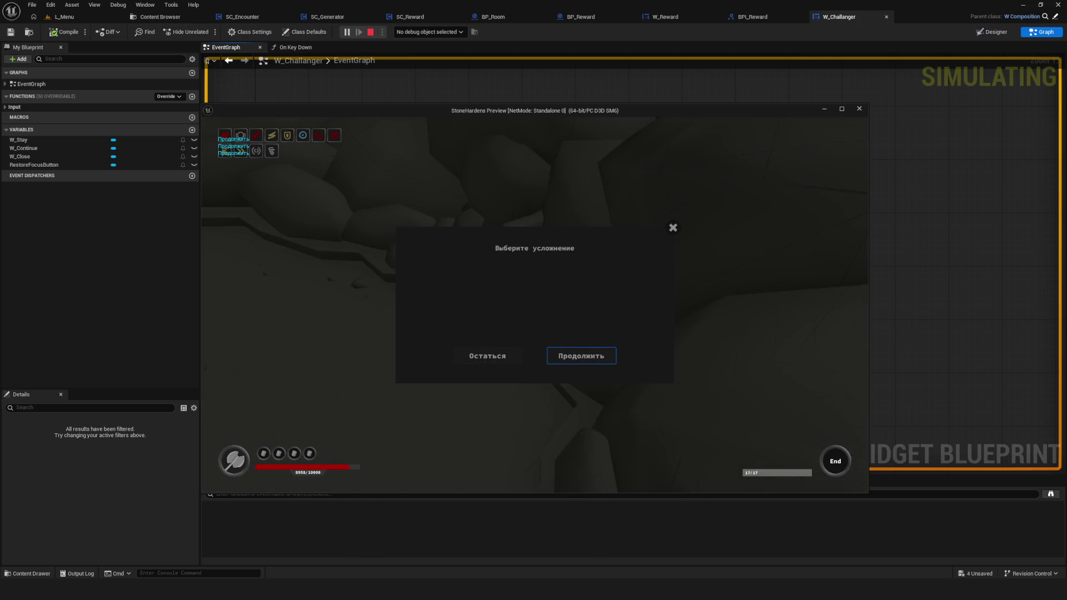
key("Return")
key("w")
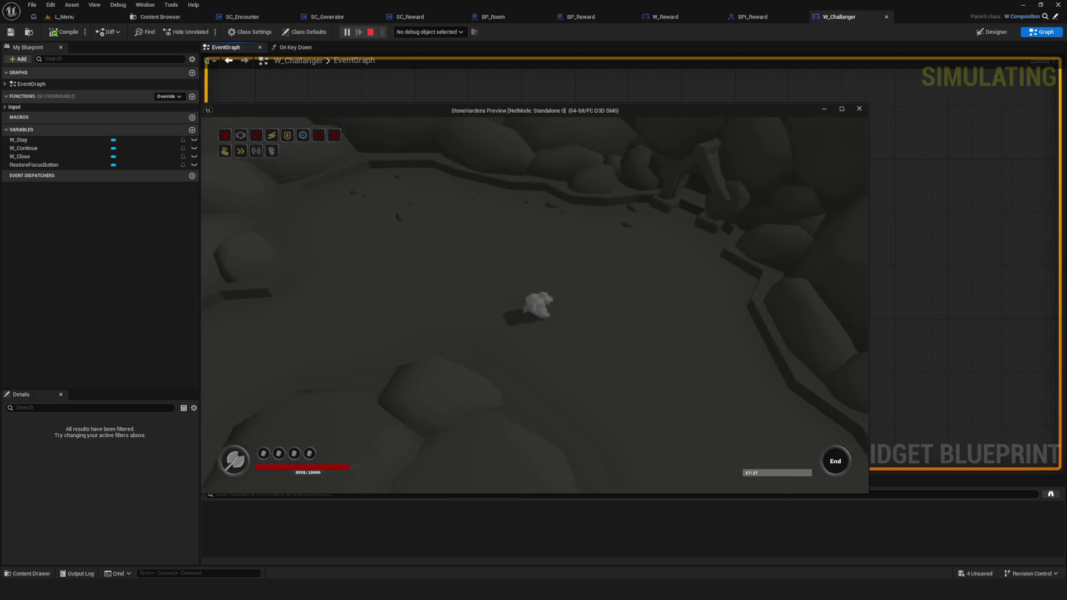
key("Escape")
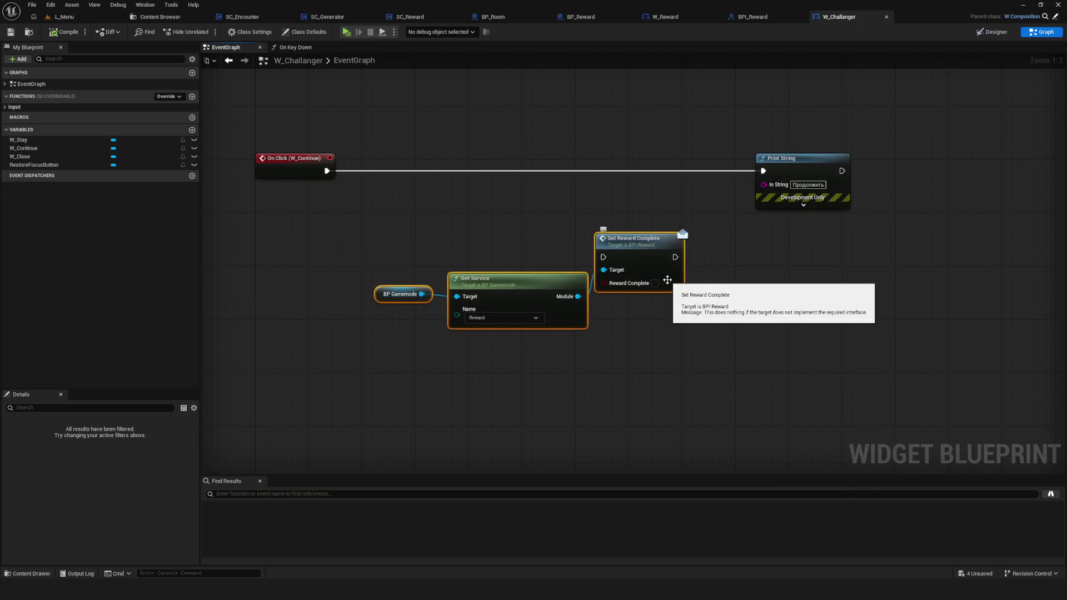
Save all assets and return to W_Challanger's Designer view, zoomed on the dialog.
key("ctrl+s")
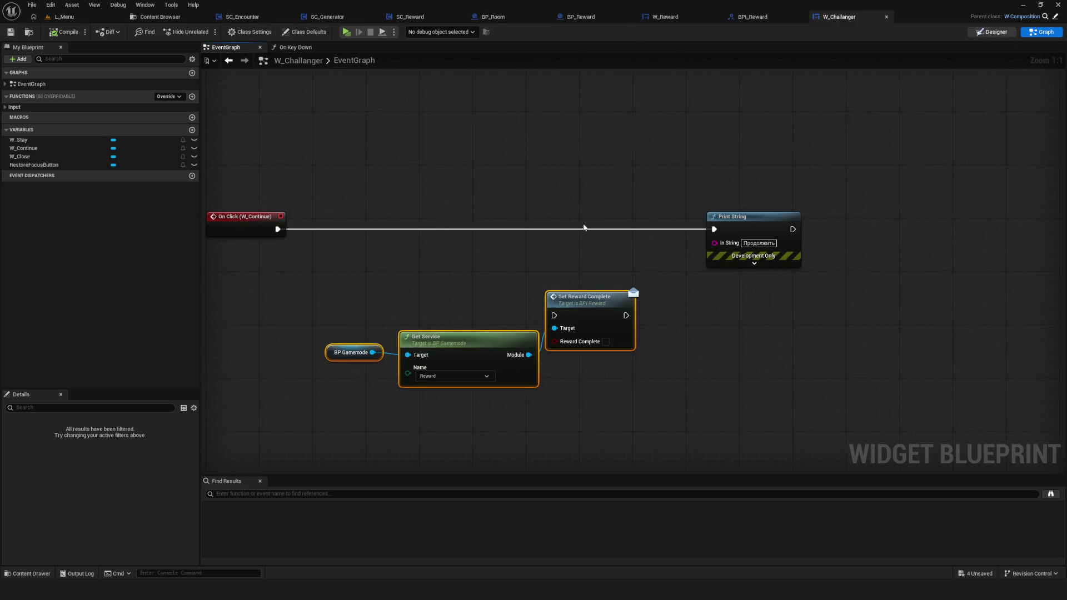
left_click(992, 32)
scroll(402, 317, "up", 5)
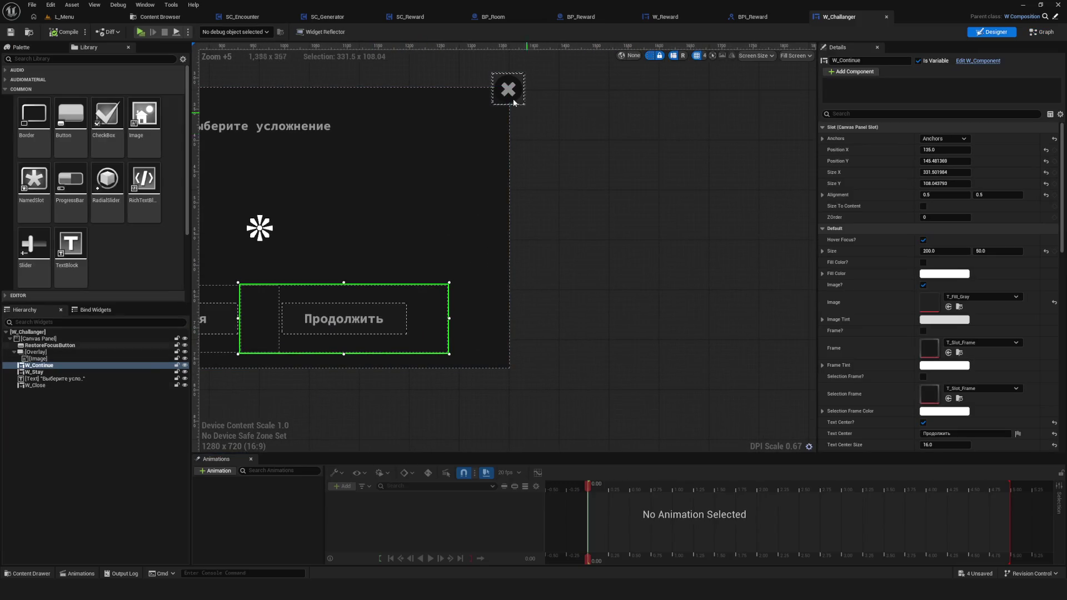
Change W_Continue's Up navigation from Escape to Explicit, targeting RestoreFocusButton.
scroll(1043, 310, "down", 10)
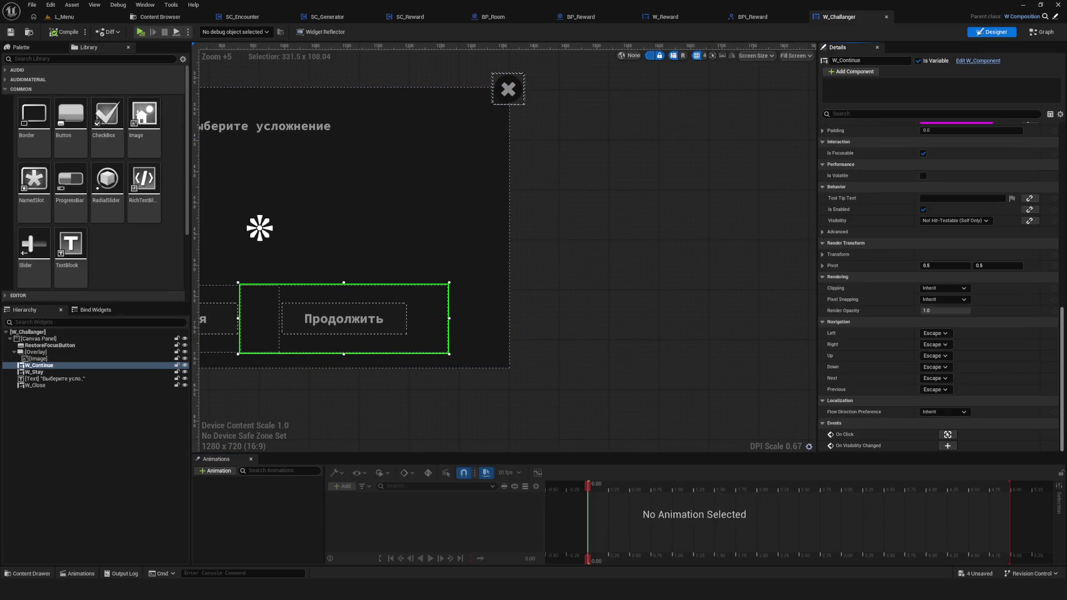
left_click(939, 355)
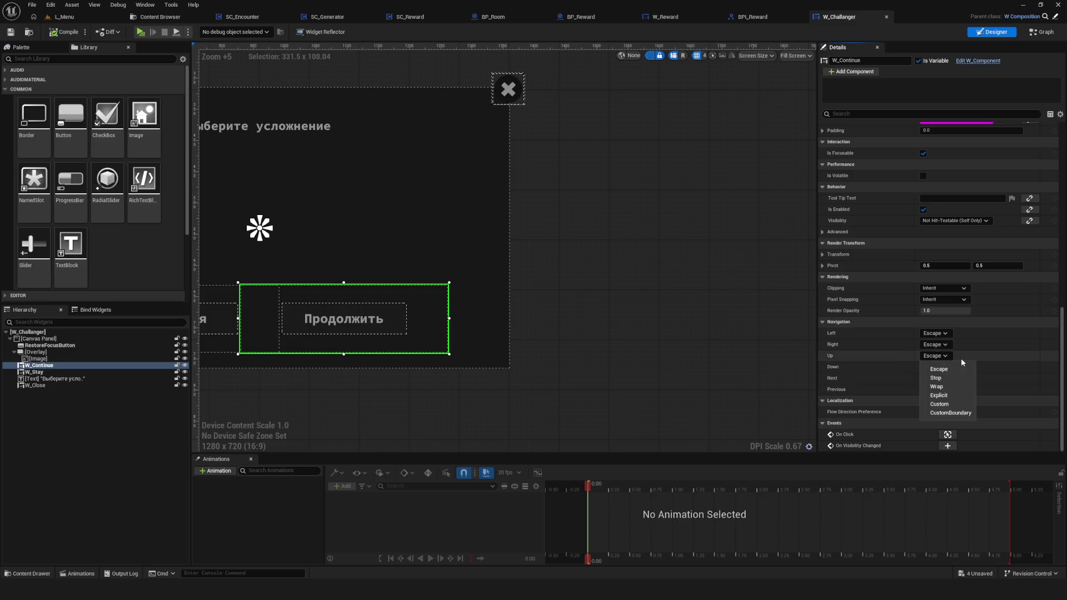
left_click(946, 387)
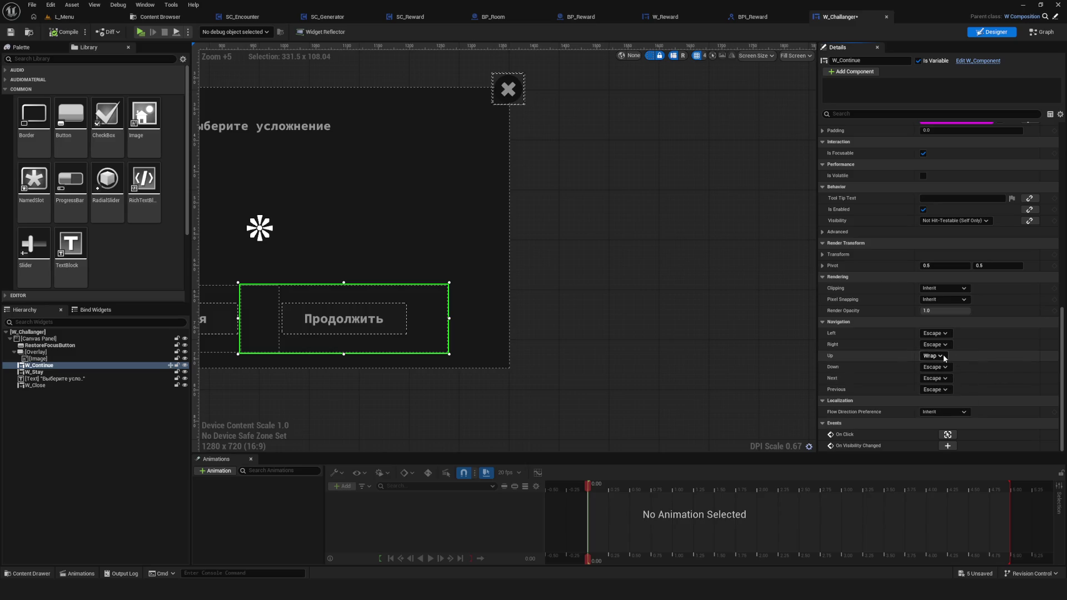
left_click(942, 356)
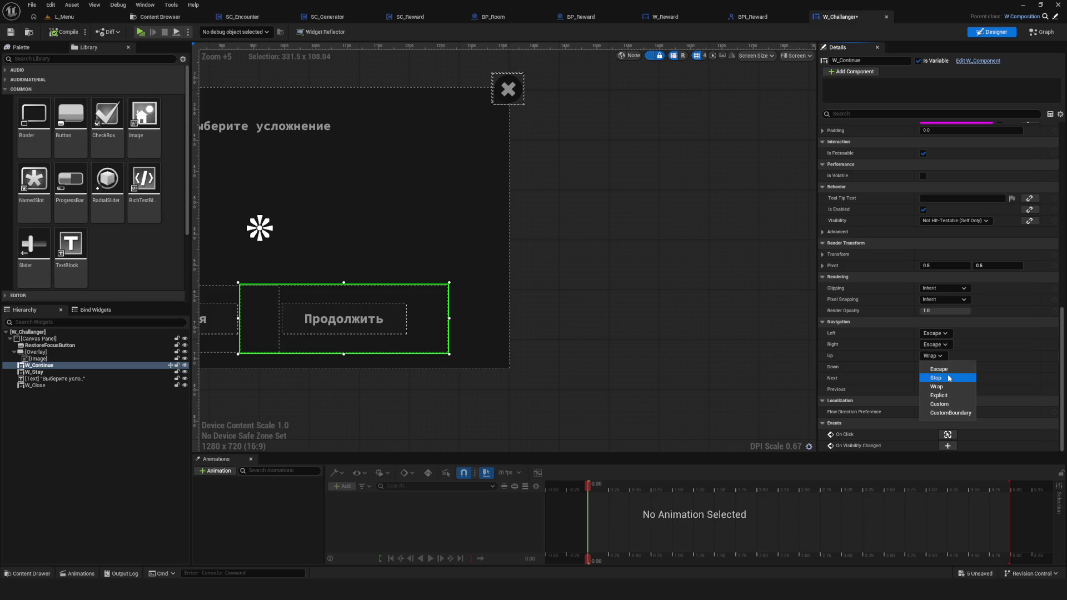
left_click(952, 404)
left_click(981, 356)
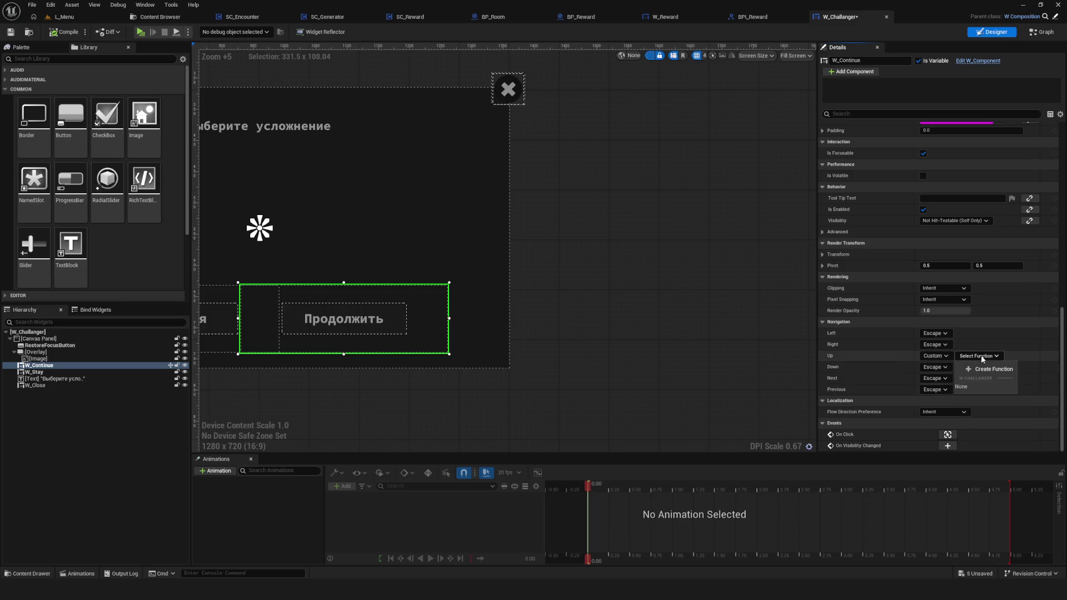
left_click(962, 387)
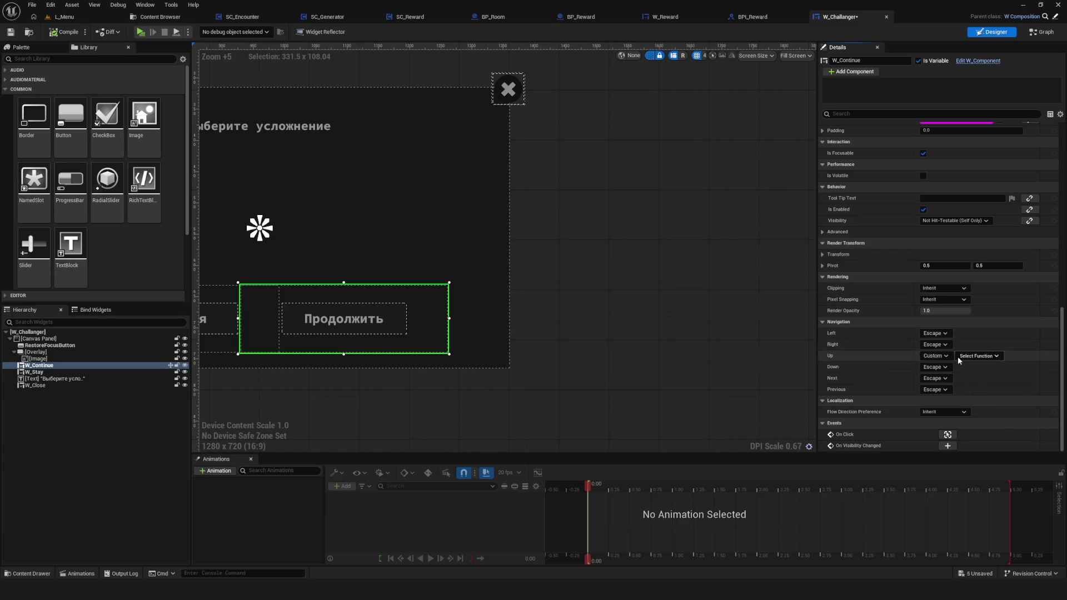
left_click(945, 355)
left_click(956, 395)
left_click(965, 355)
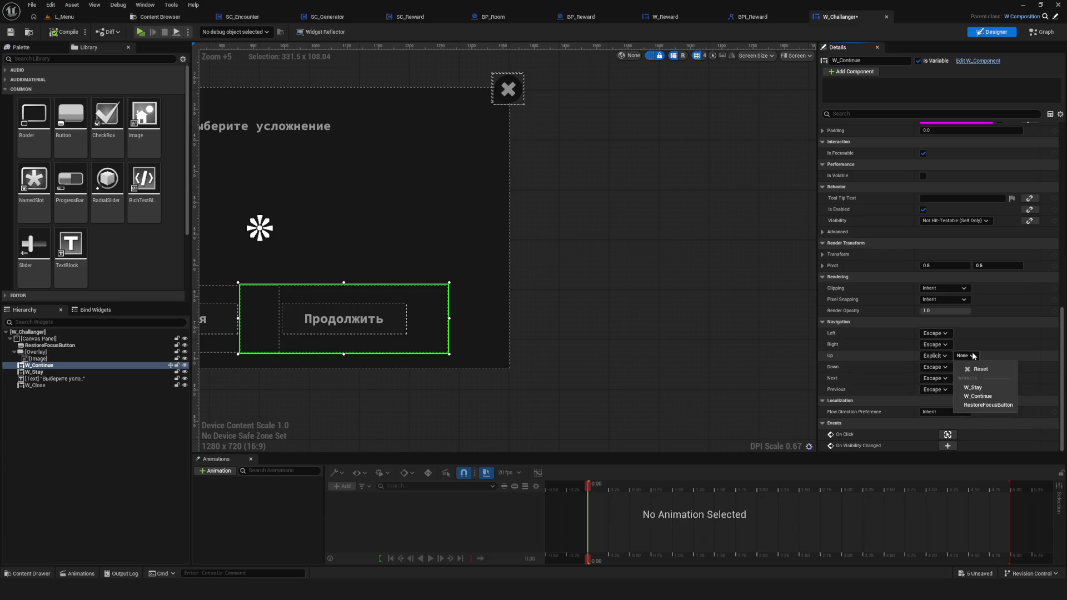
left_click(995, 408)
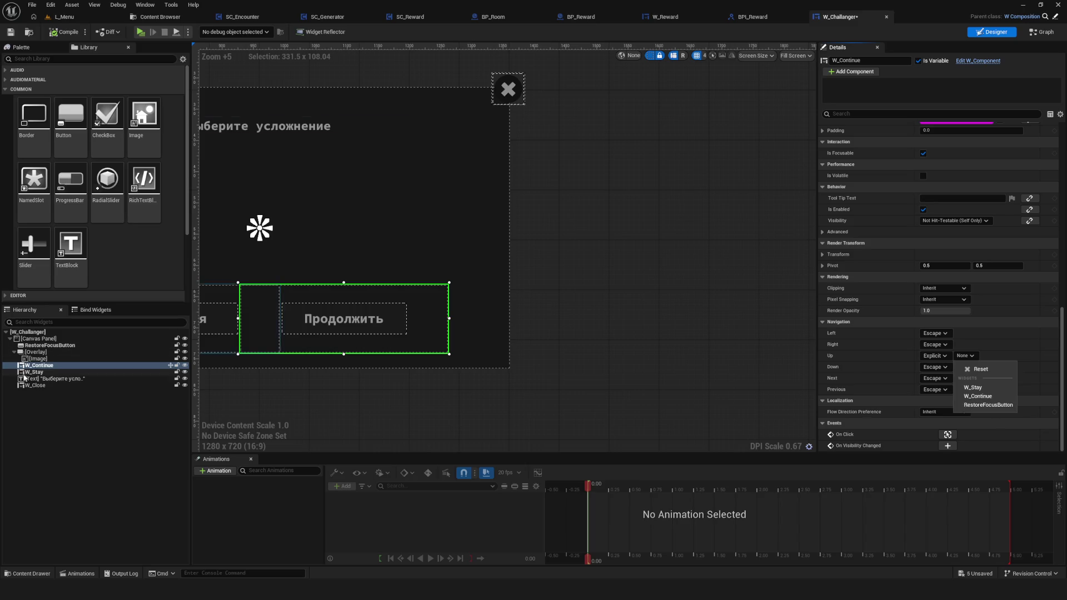
left_click(65, 386)
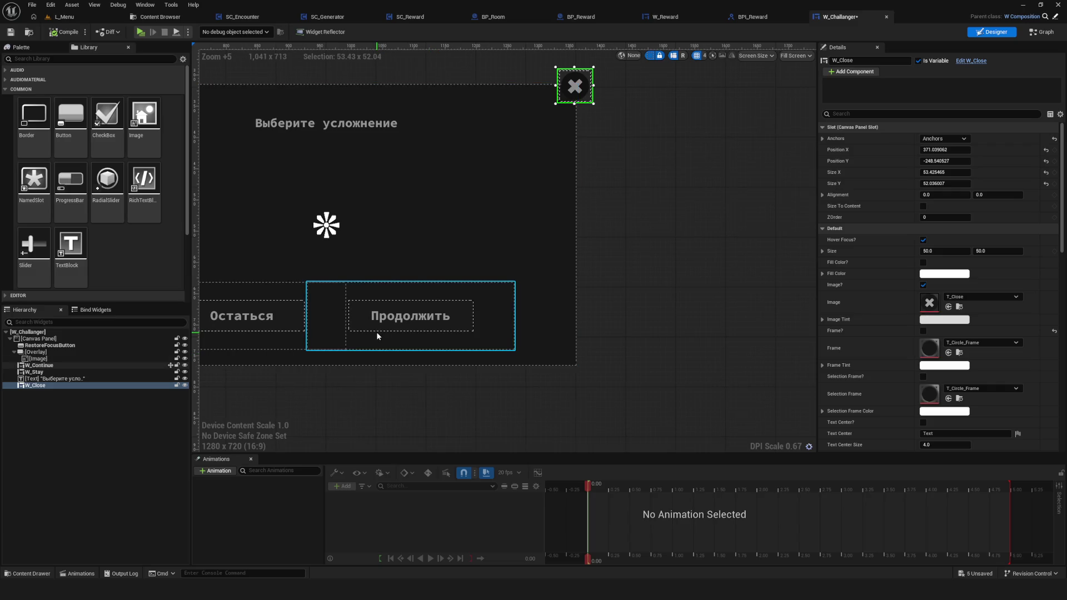
Review W_Continue's upward navigation target list.
left_click(402, 344)
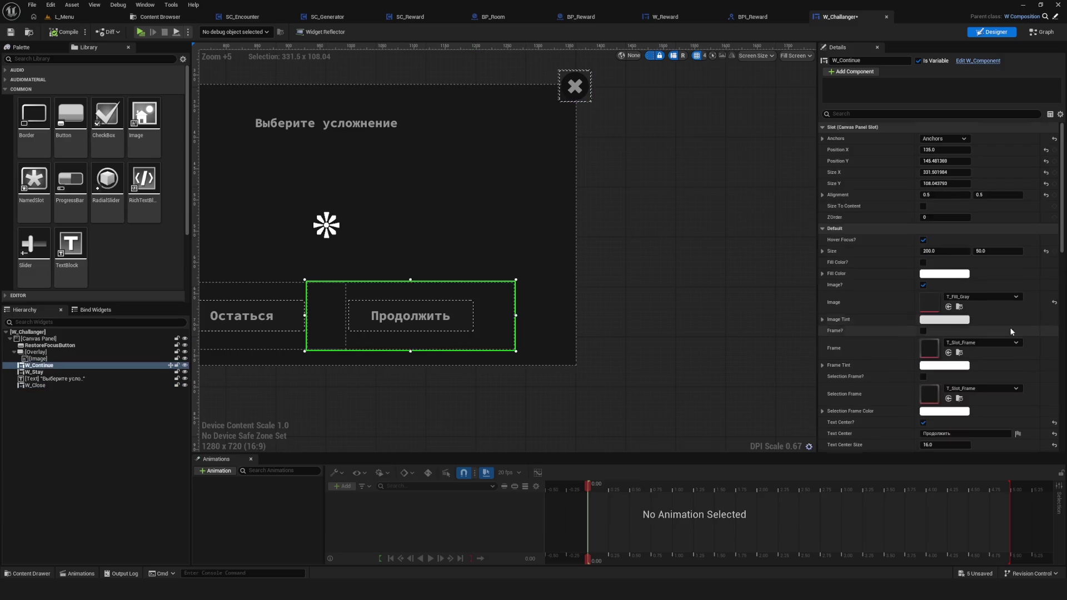
scroll(1011, 332, "down", 10)
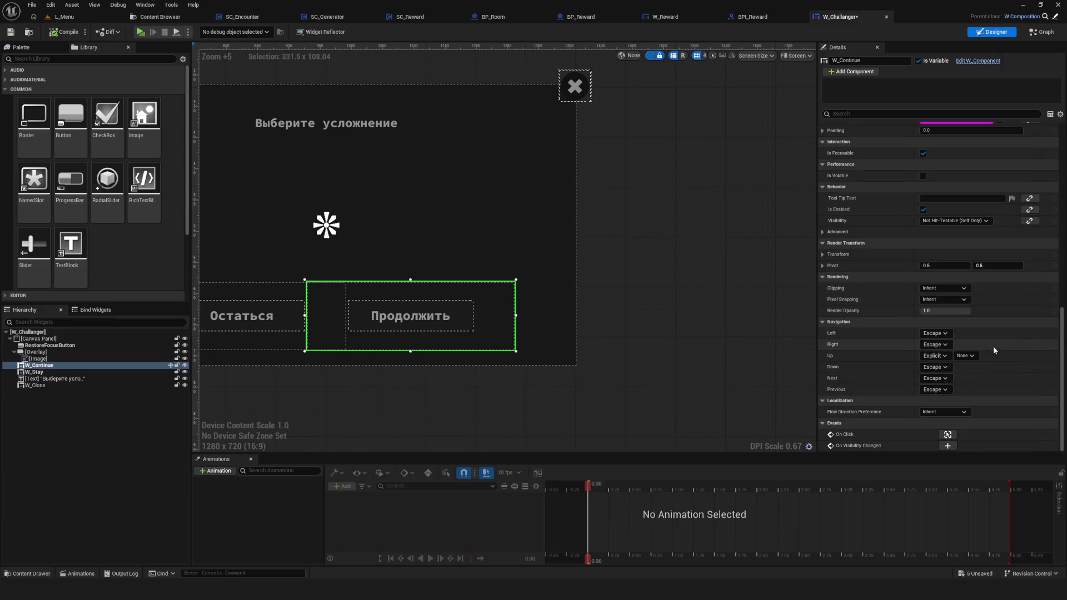
left_click(967, 355)
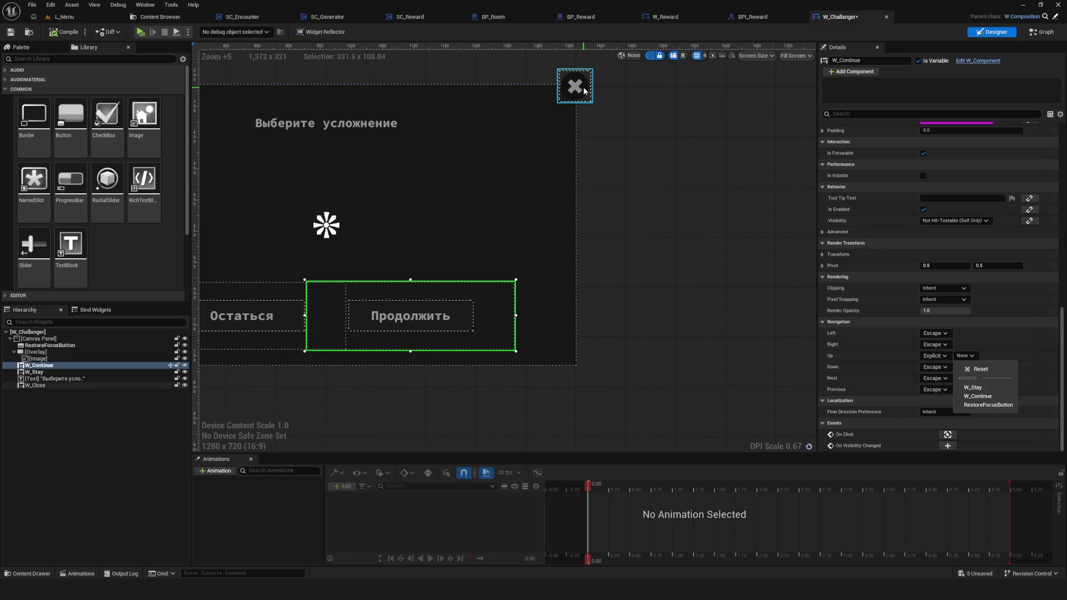
Set W_Close's downward navigation to Explicit.
left_click(584, 89)
left_click(942, 390)
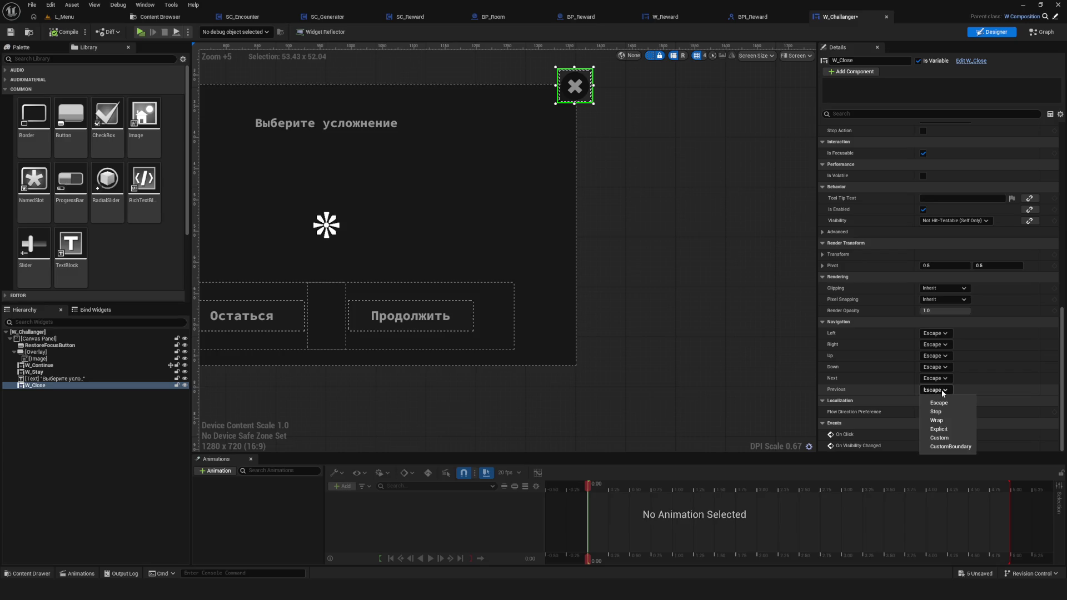
left_click(941, 389)
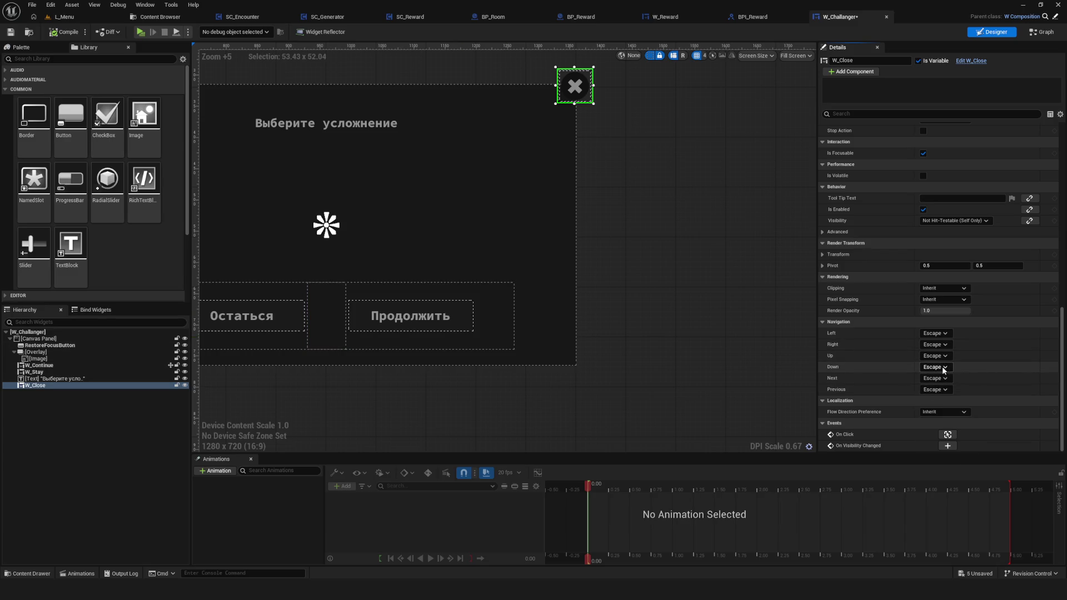
left_click(938, 367)
left_click(968, 411)
left_click(965, 367)
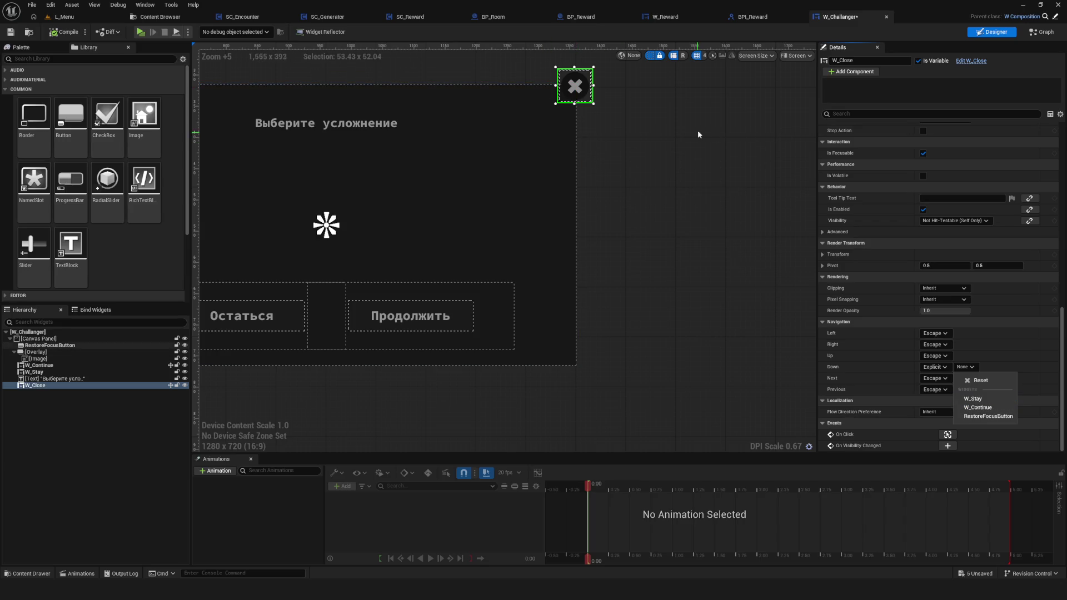
left_click(39, 372)
Reselect the title text and W_Close, then review W_Close's downward target choices.
left_click(42, 365)
left_click(61, 378)
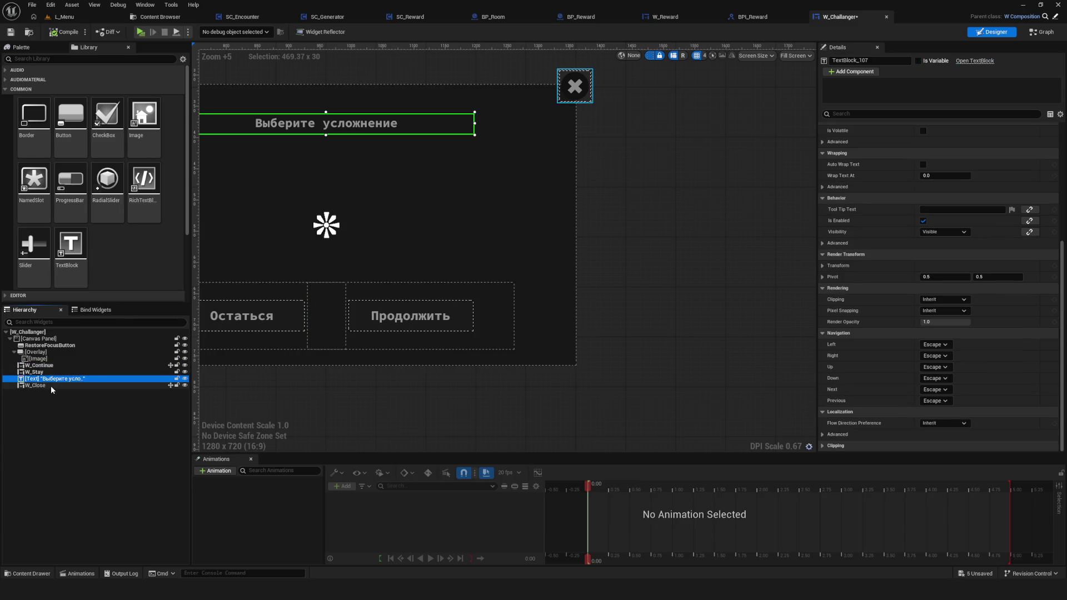
left_click(50, 386)
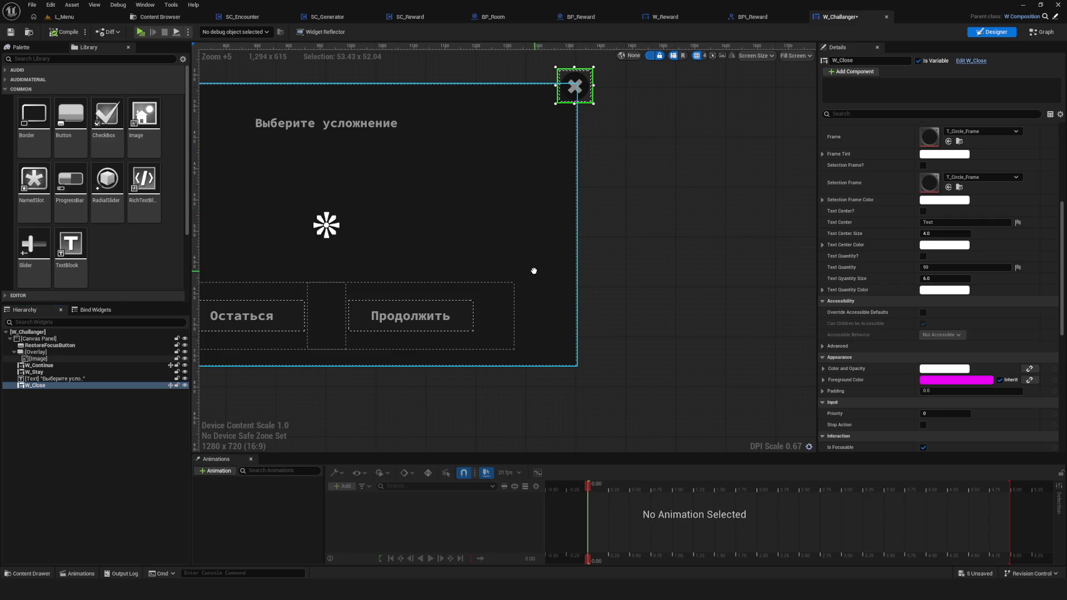
left_click_drag(527, 210, 513, 220)
left_click_drag(1062, 249, 1063, 362)
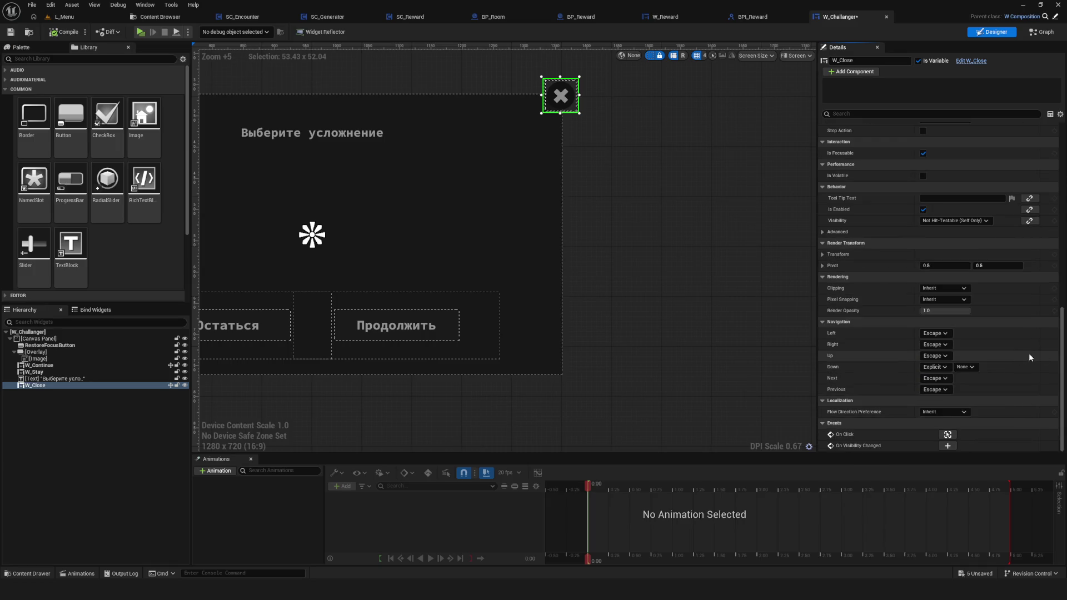
left_click(963, 367)
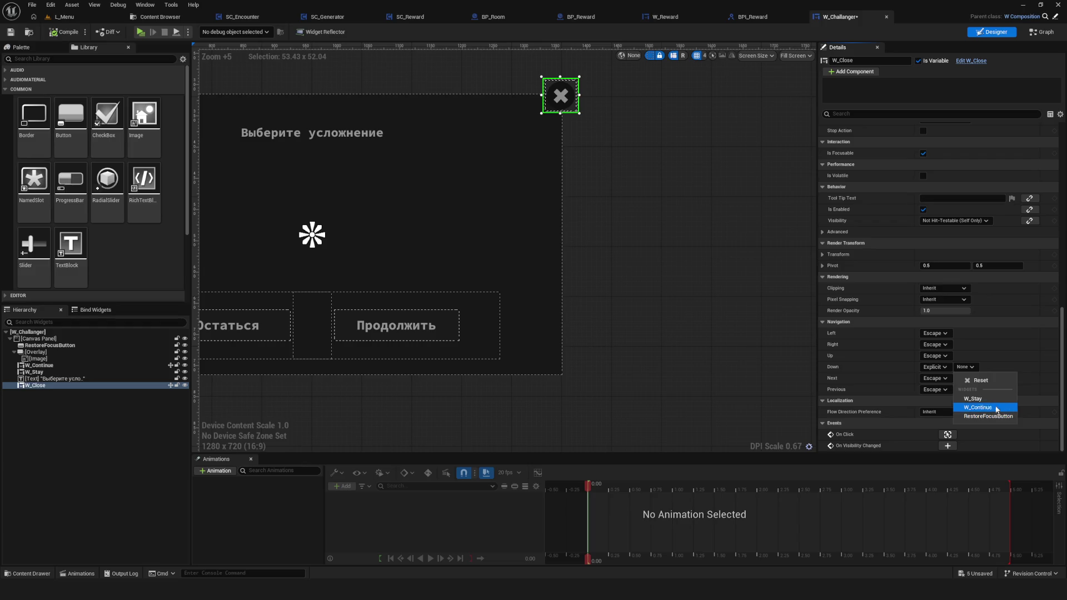
left_click(389, 407)
Collapse the Overlay branch and inspect the RestoreFocusButton and W_Close widgets.
left_click(35, 384)
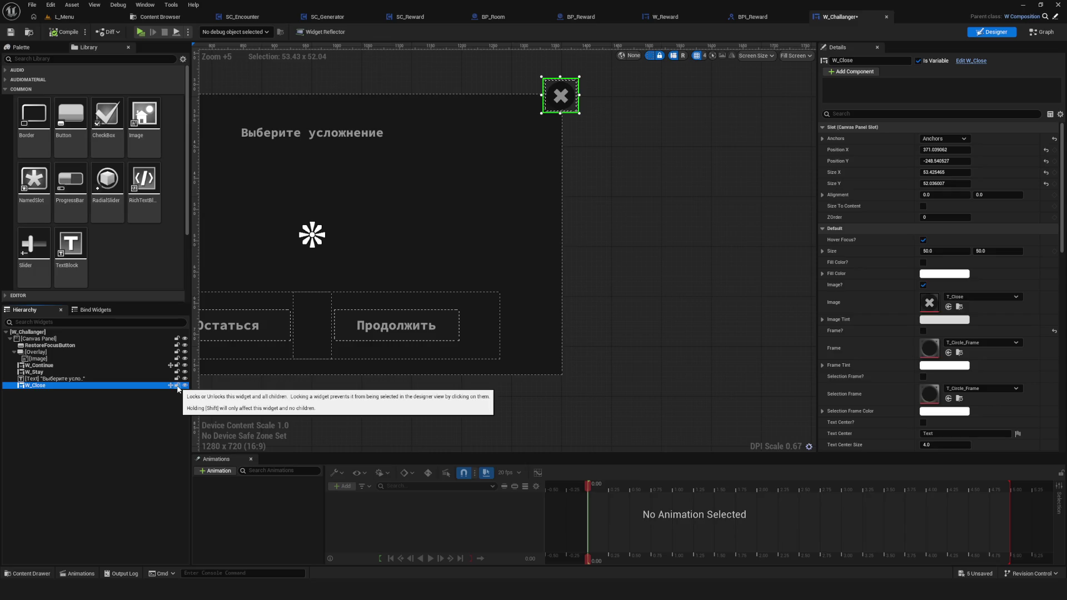
left_click(14, 352)
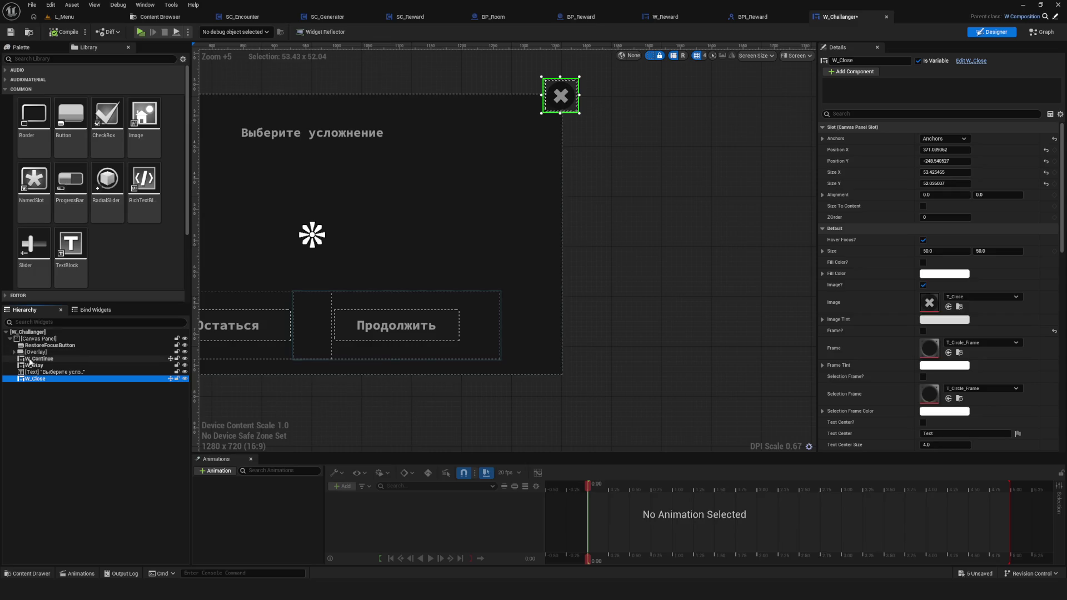
left_click(26, 345)
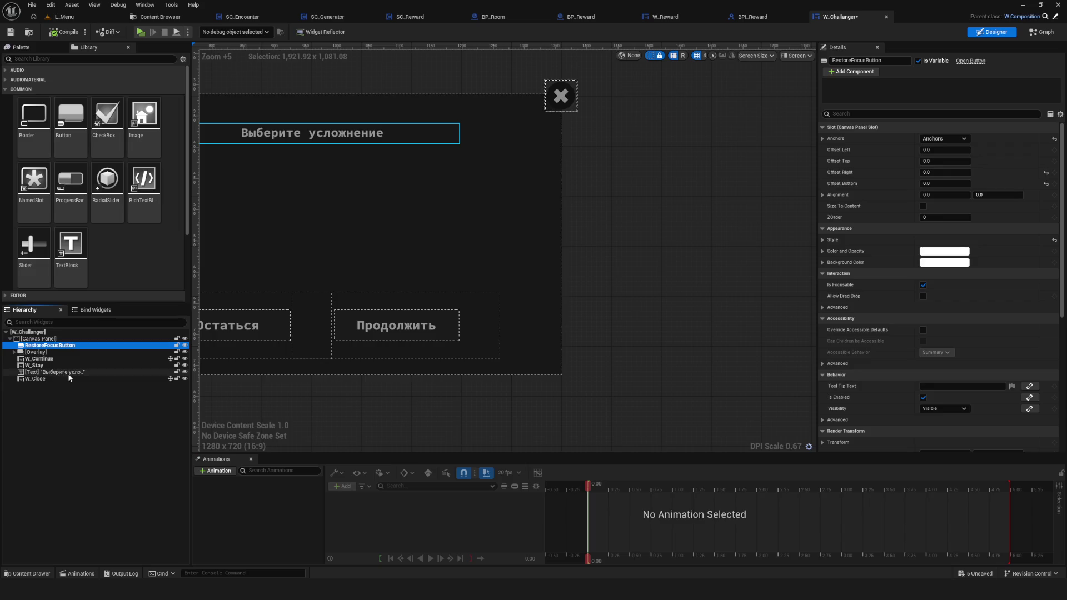
left_click(35, 378)
scroll(497, 231, "down", 8)
scroll(631, 282, "up", 5)
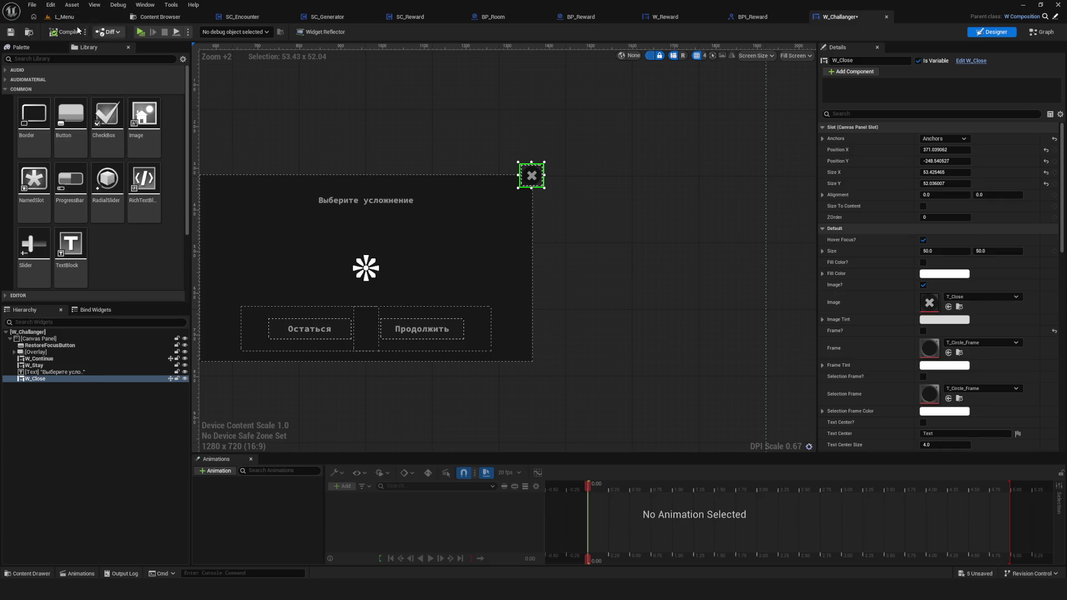
scroll(619, 364, "down", 6)
scroll(743, 409, "up", 4)
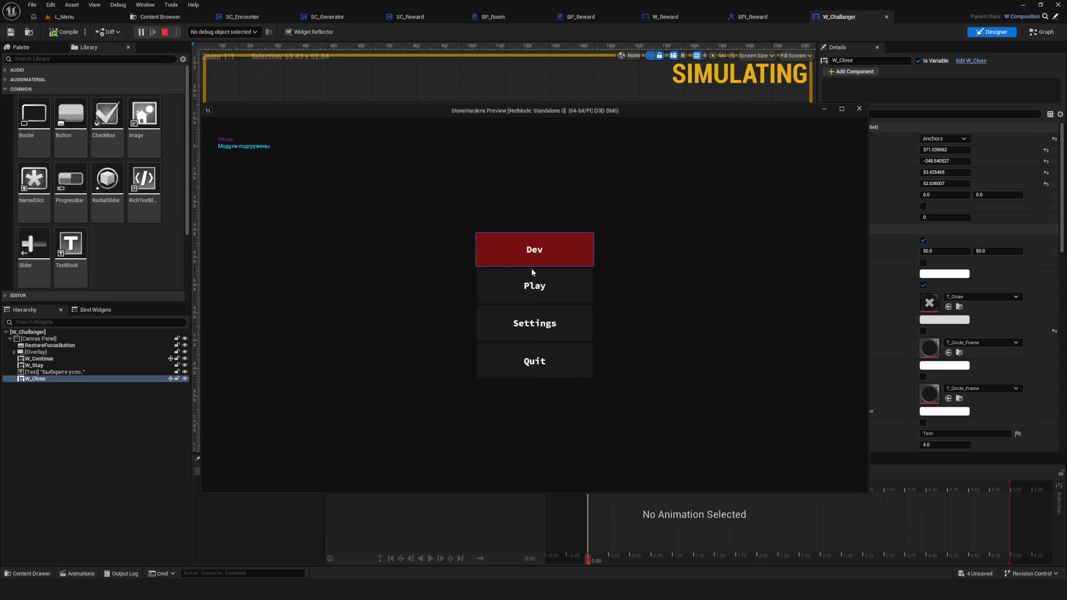
Start a new game and walk the character around with WASD to defeat all enemies (17/17).
left_click(536, 249)
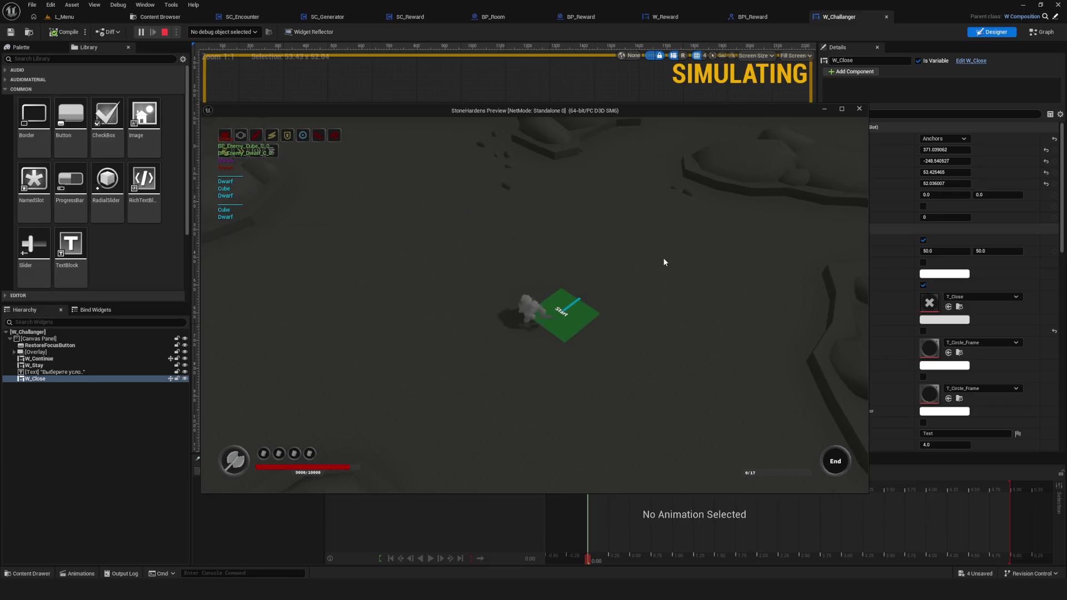
key("w")
key("s")
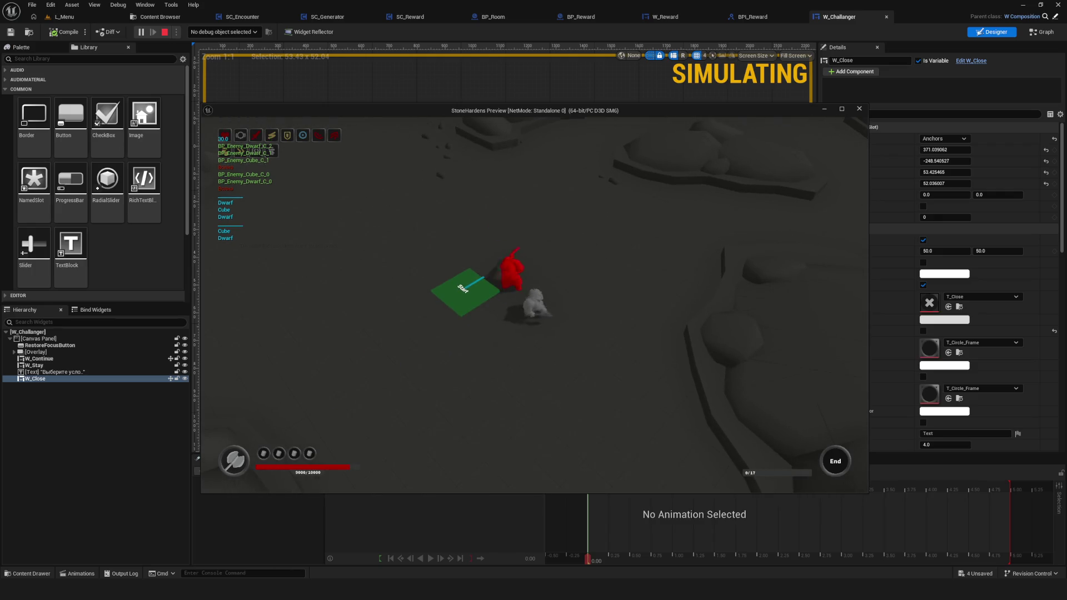
key("s")
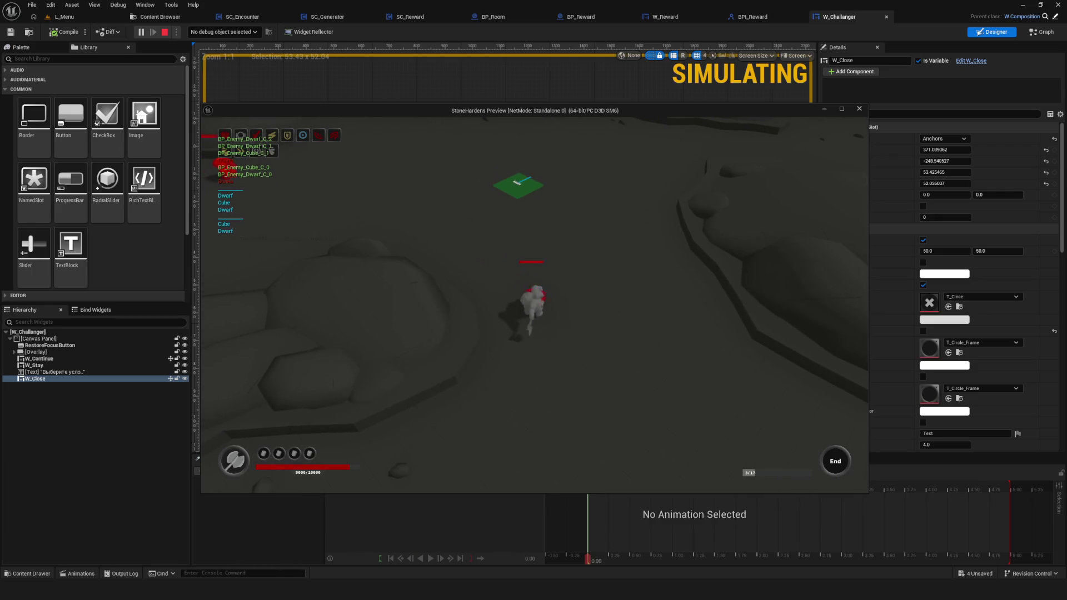
key("a")
key("w")
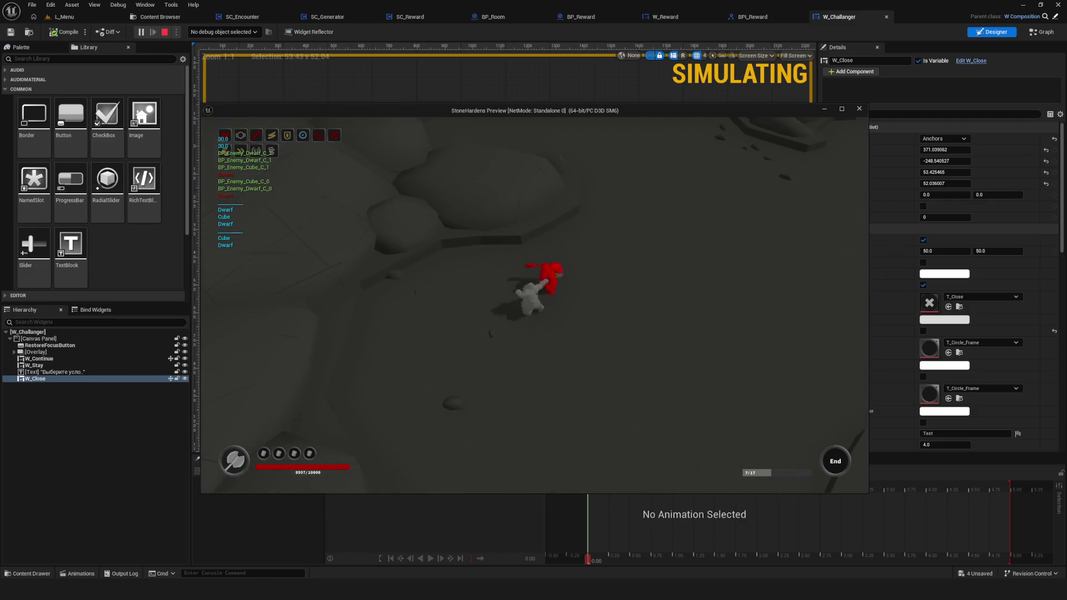
key("w")
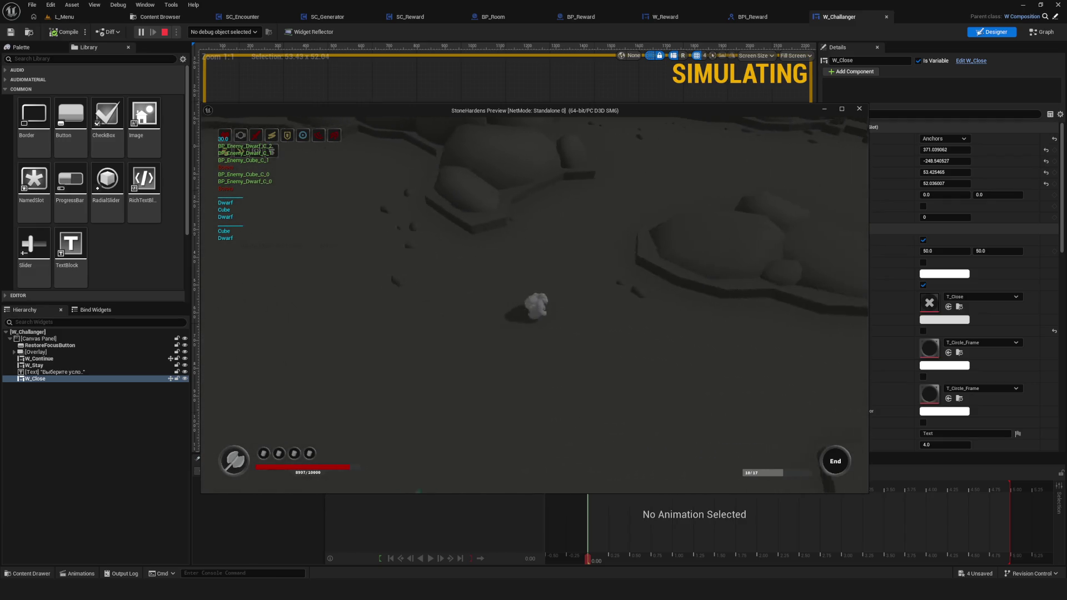
key("s")
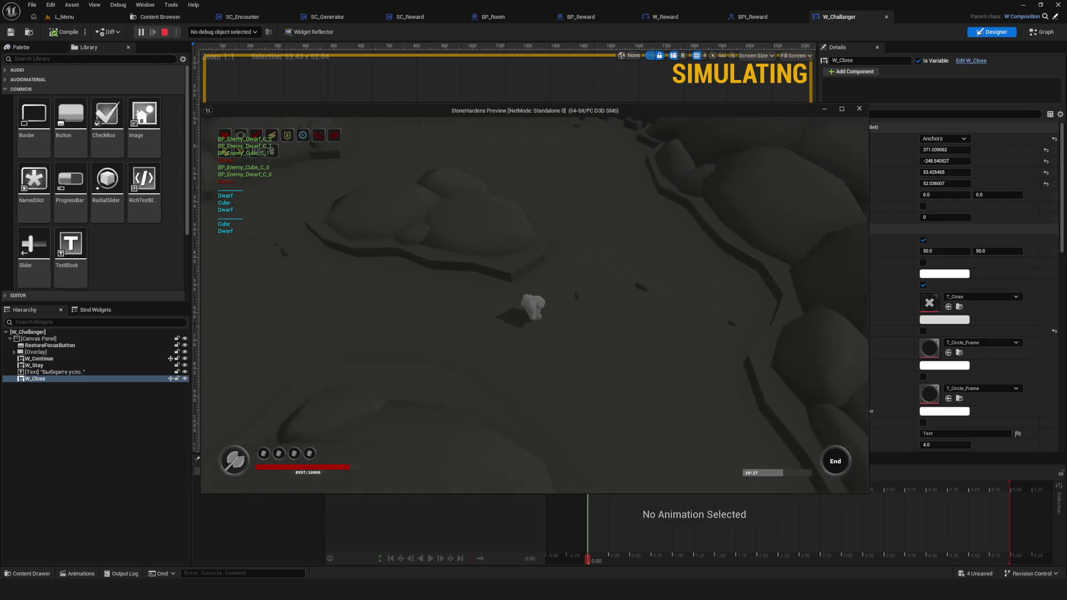
key("s")
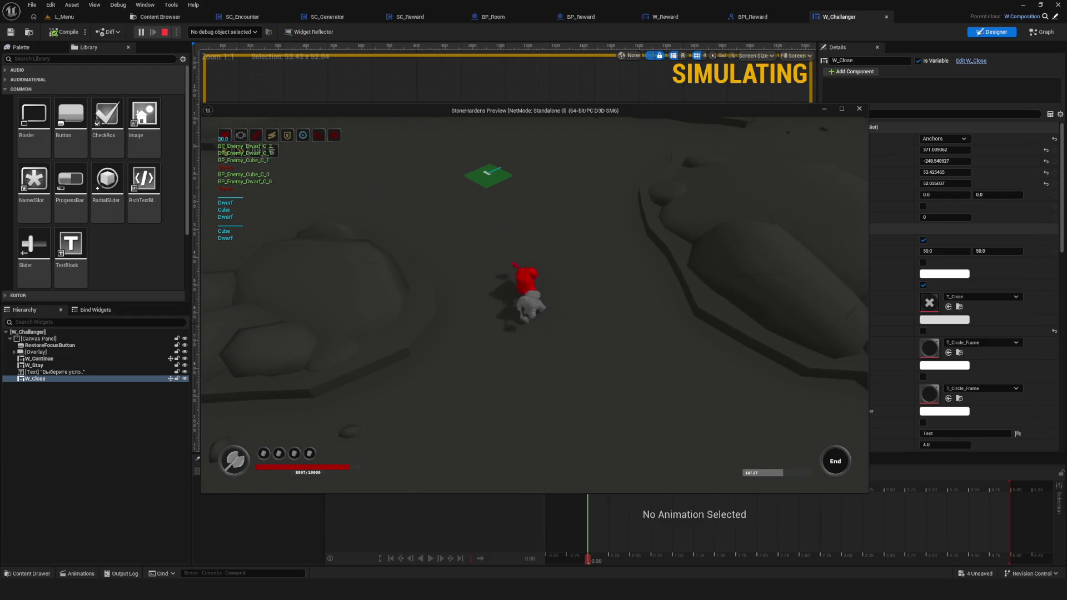
key("s")
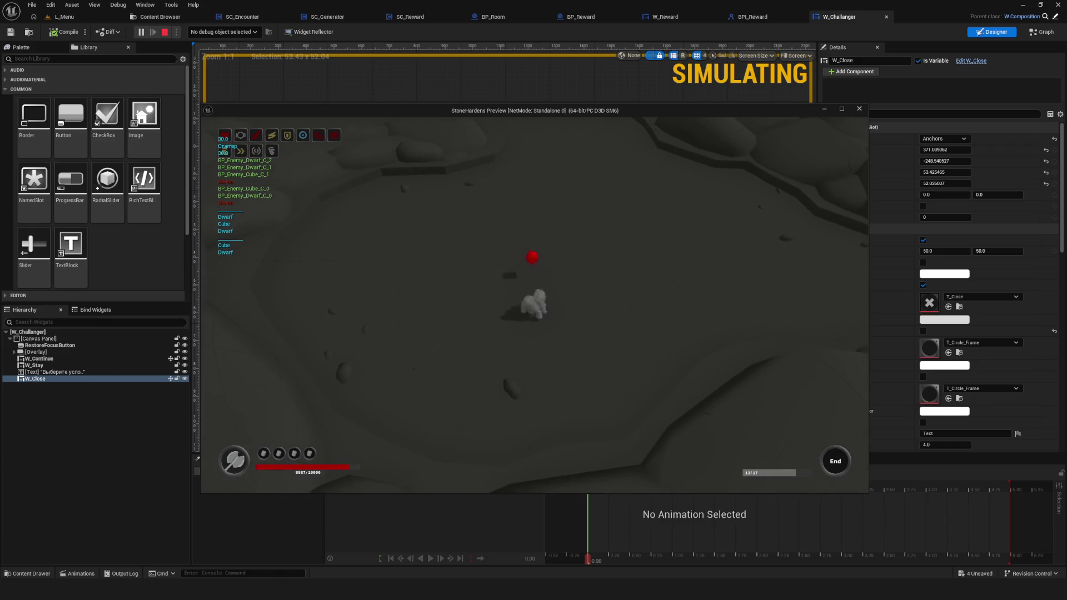
Walk down to the orange orb and close the reward choice dialog.
key("w")
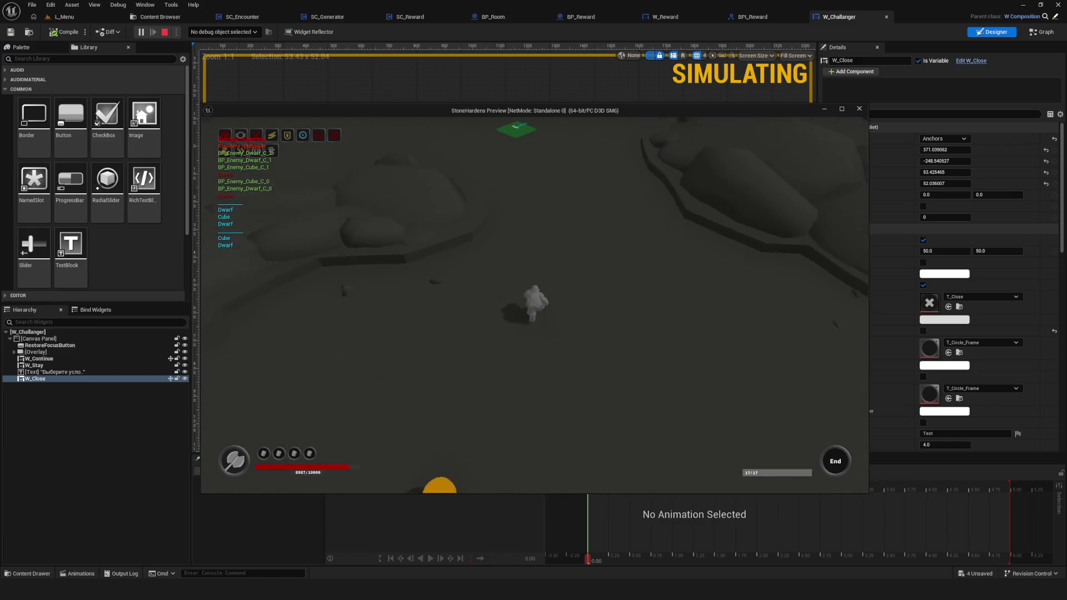
key("w")
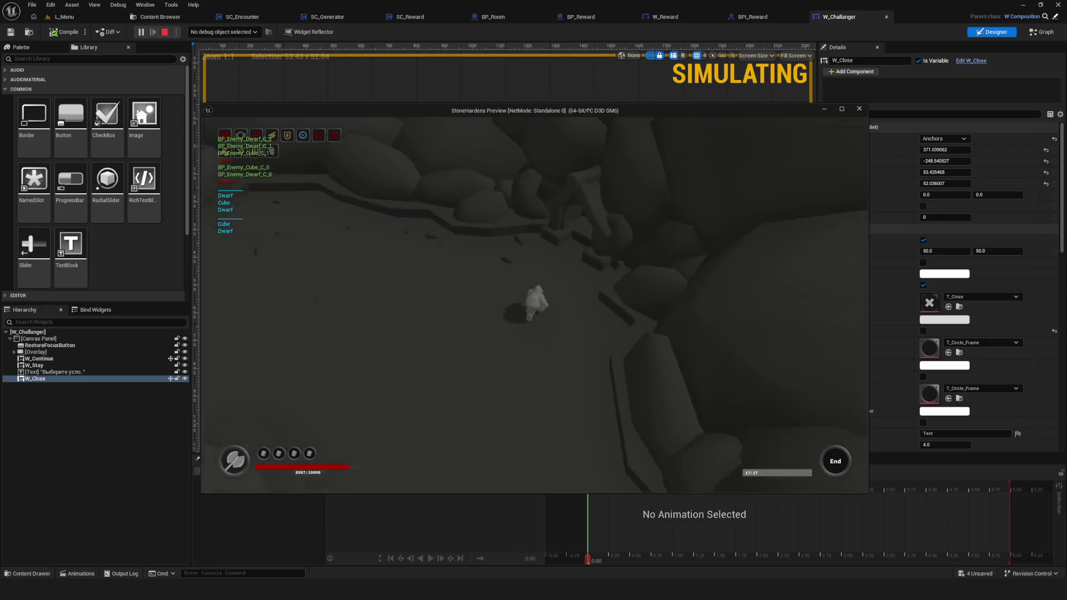
key("s")
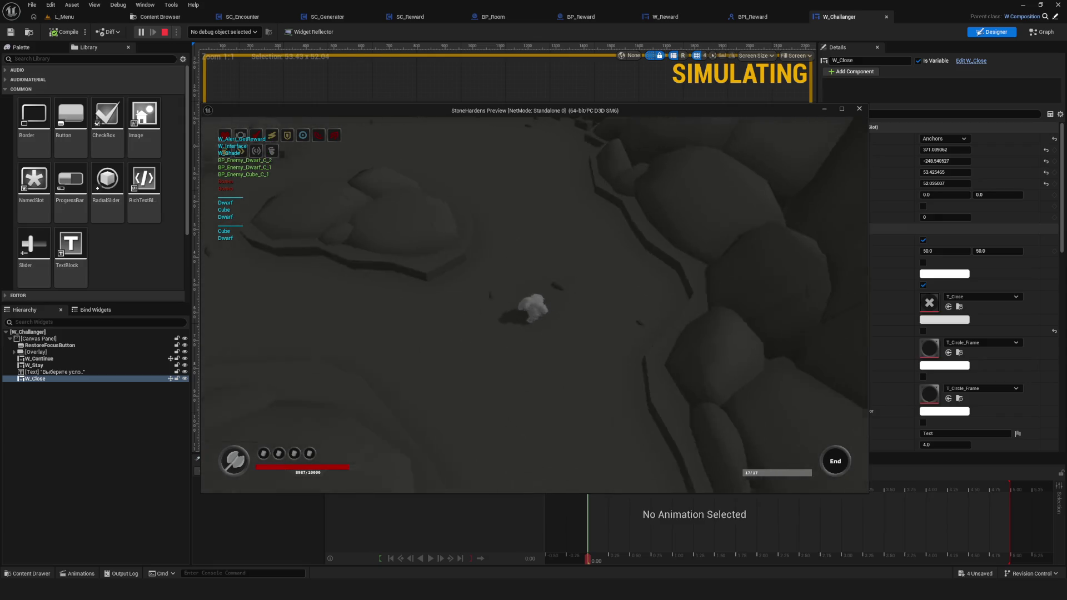
key("s")
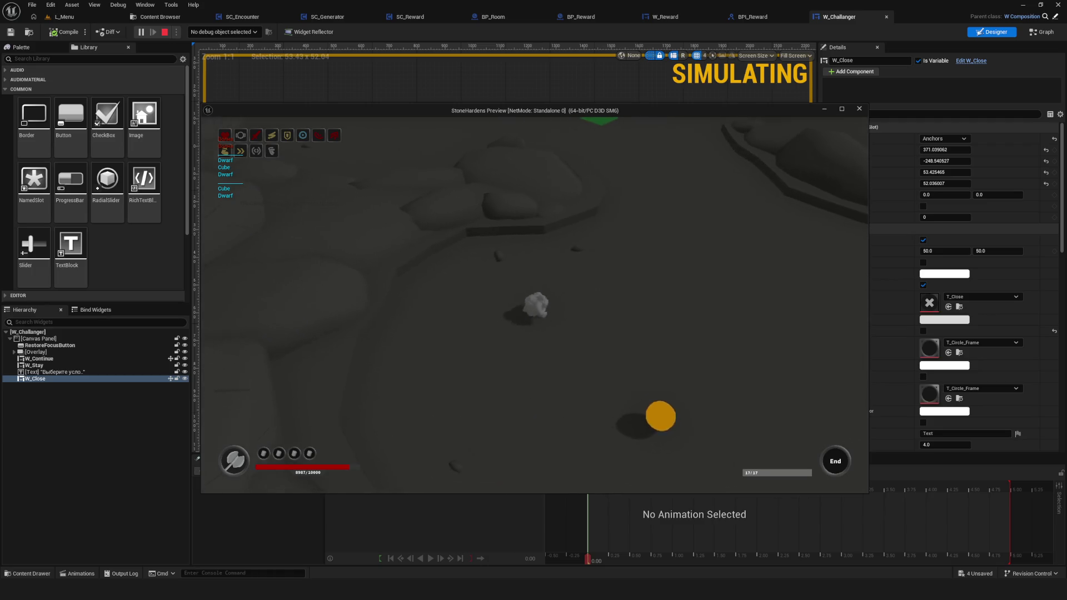
key("Return")
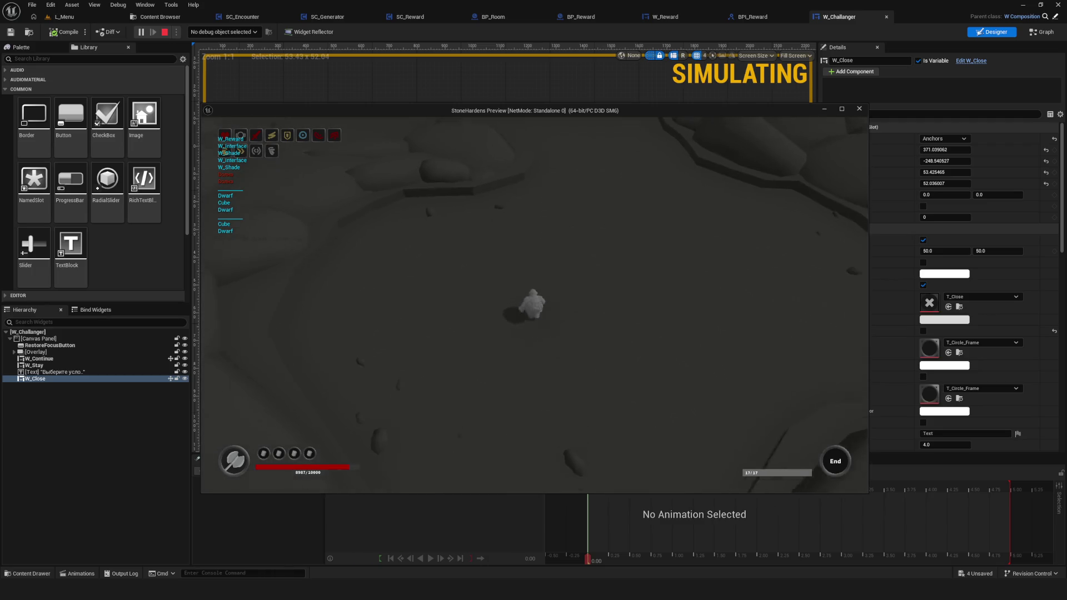
Dismiss the 'Выберите усложнение' dialog, close it with its X when it reappears, and stop the preview.
key("w")
key("w")
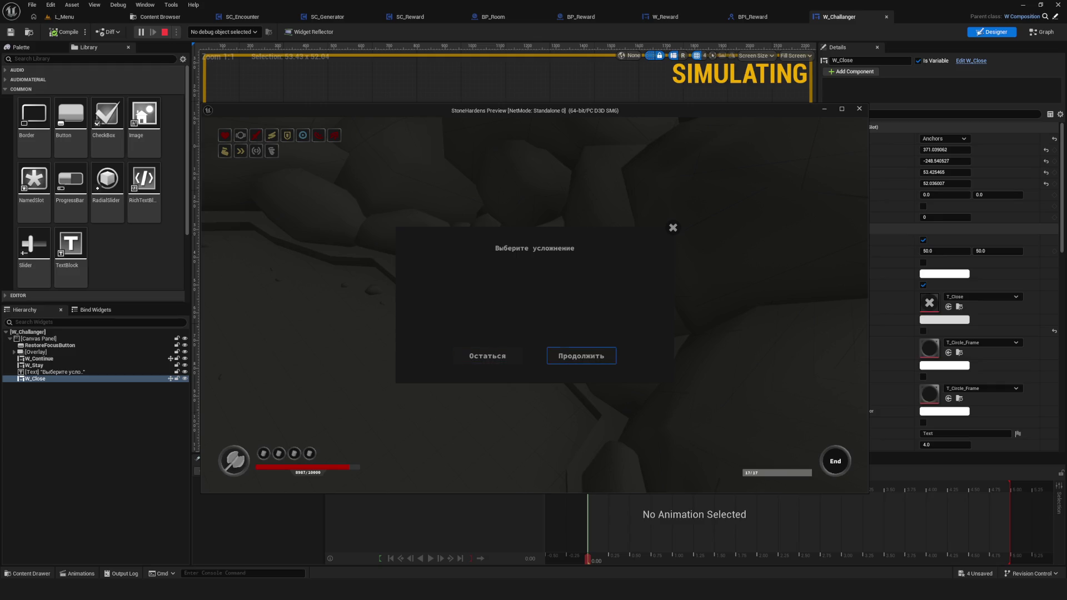
key("Return")
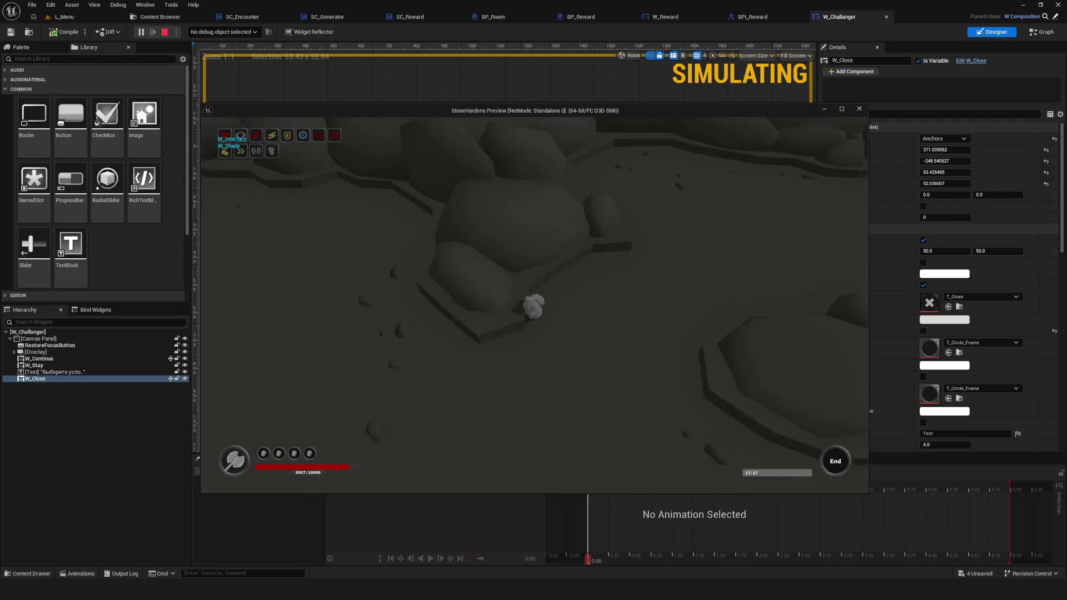
key("w")
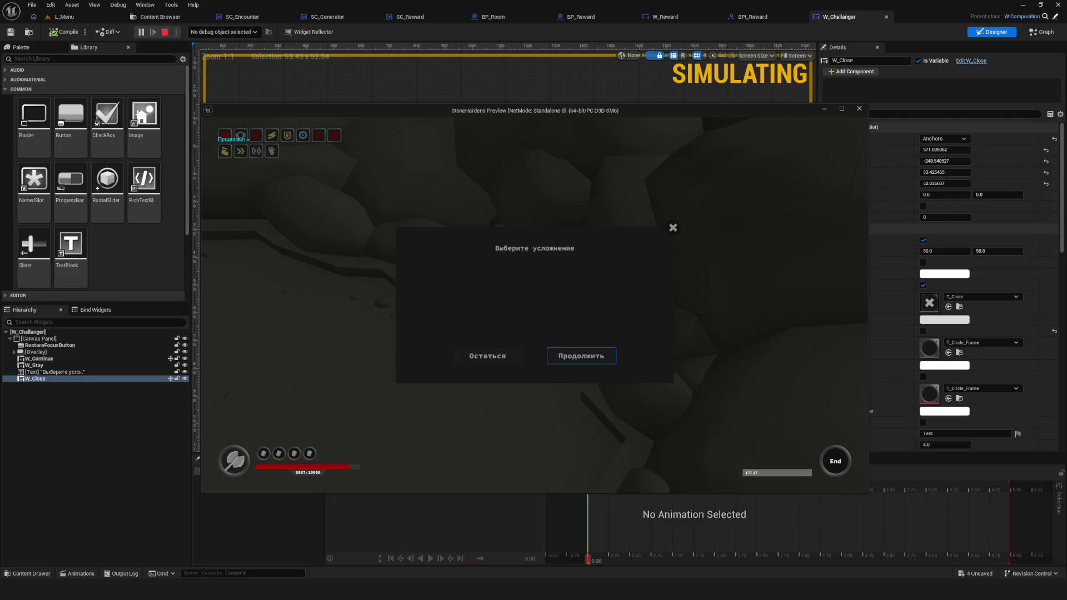
left_click(673, 227)
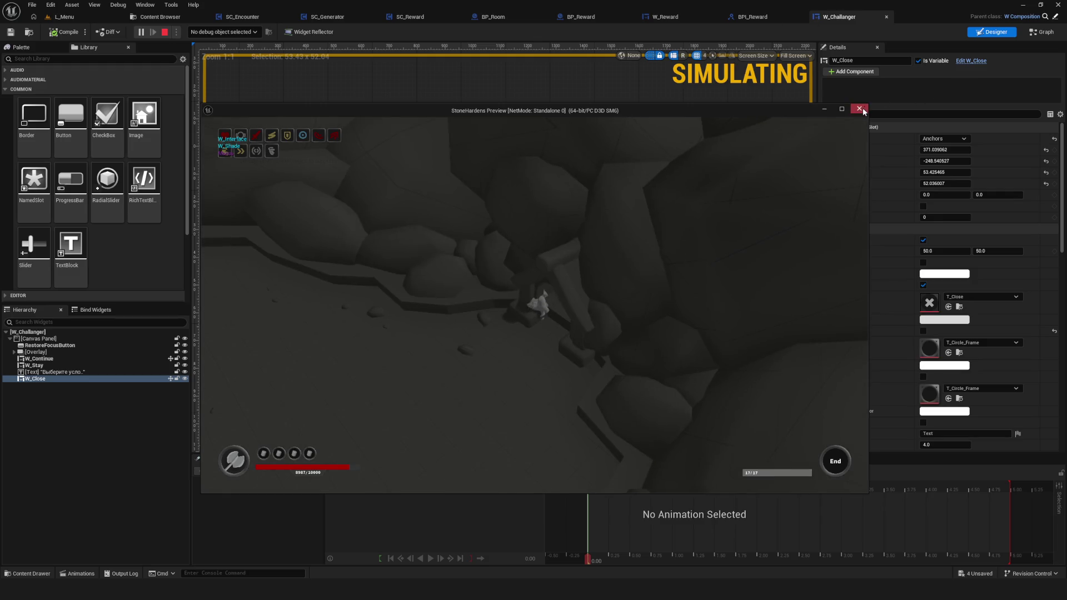
left_click(859, 109)
Inspect W_Reward's On Click (W_Continue) chain up to Set Unpause.
left_click(665, 17)
scroll(629, 284, "down", 4)
scroll(628, 283, "up", 5)
left_click_drag(597, 325, 516, 333)
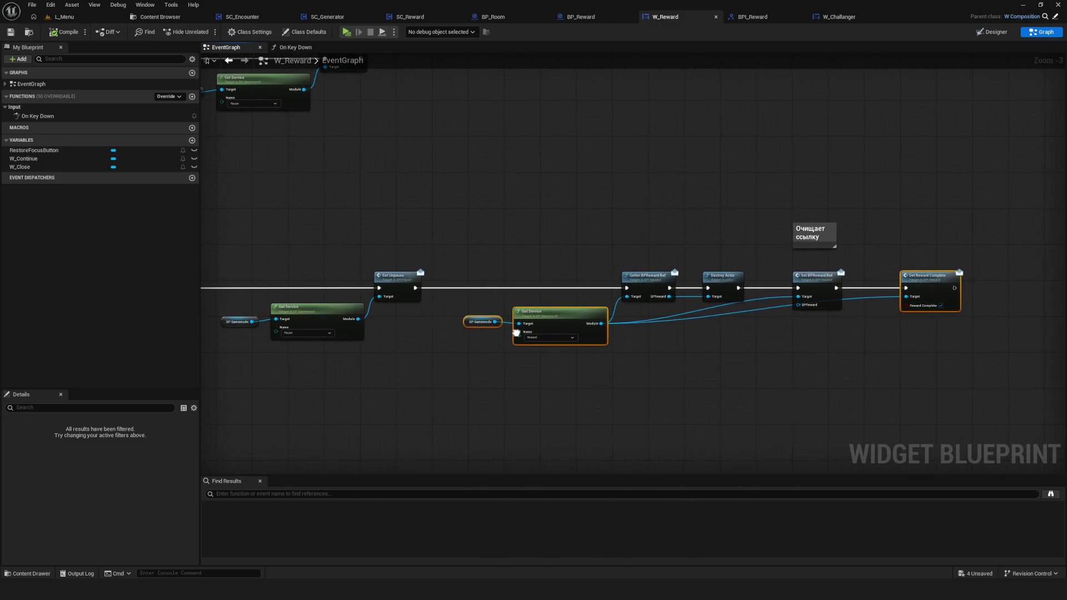
left_click_drag(505, 252, 431, 272)
scroll(431, 272, "up", 3)
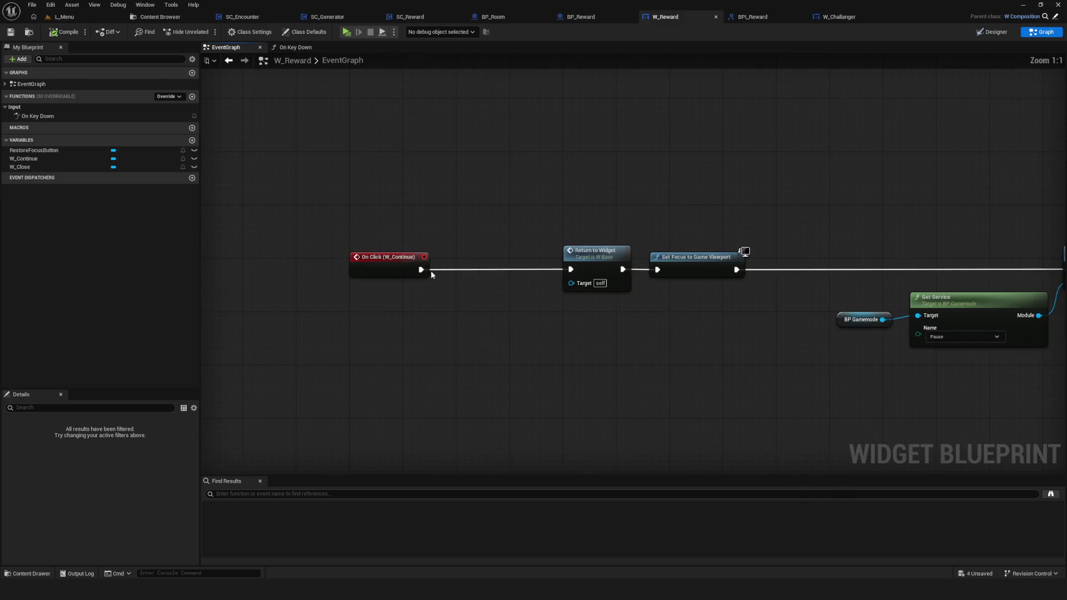
left_click_drag(517, 267, 407, 273)
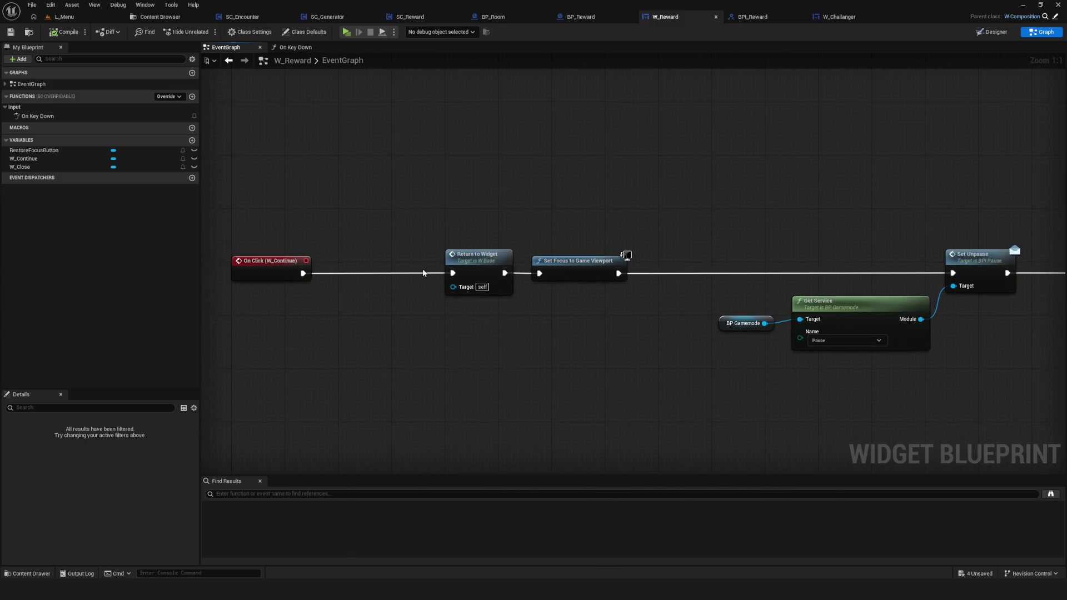
In W_Challanger, wire On Click (W_Continue) into Set Reward Complete, move Print String aside, and save.
left_click(839, 17)
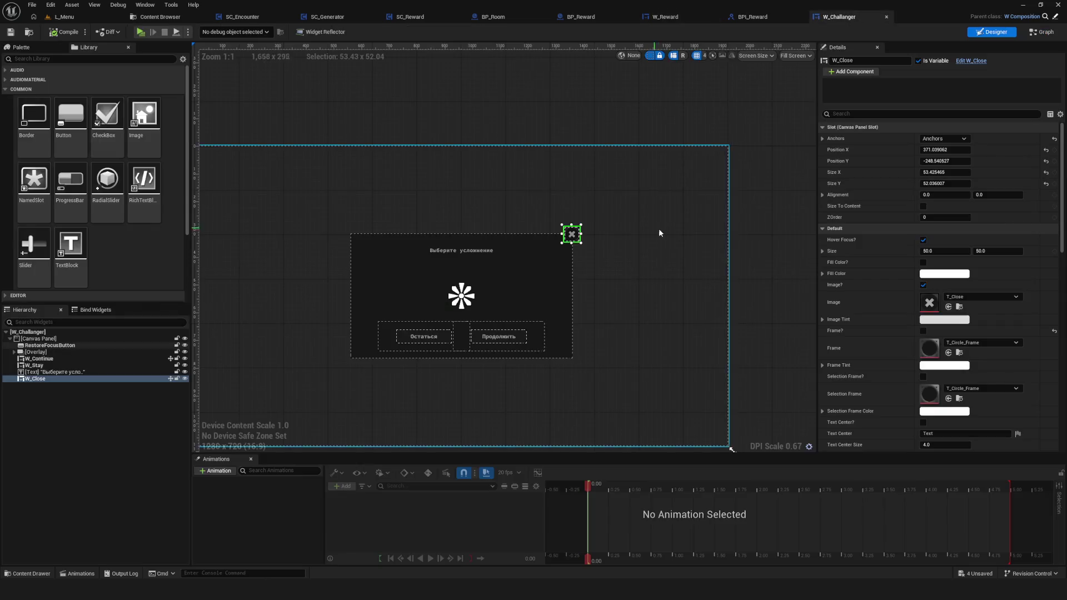
mouse_move(428, 183)
left_mouse_down()
mouse_move(624, 255)
mouse_move(608, 151)
left_mouse_up()
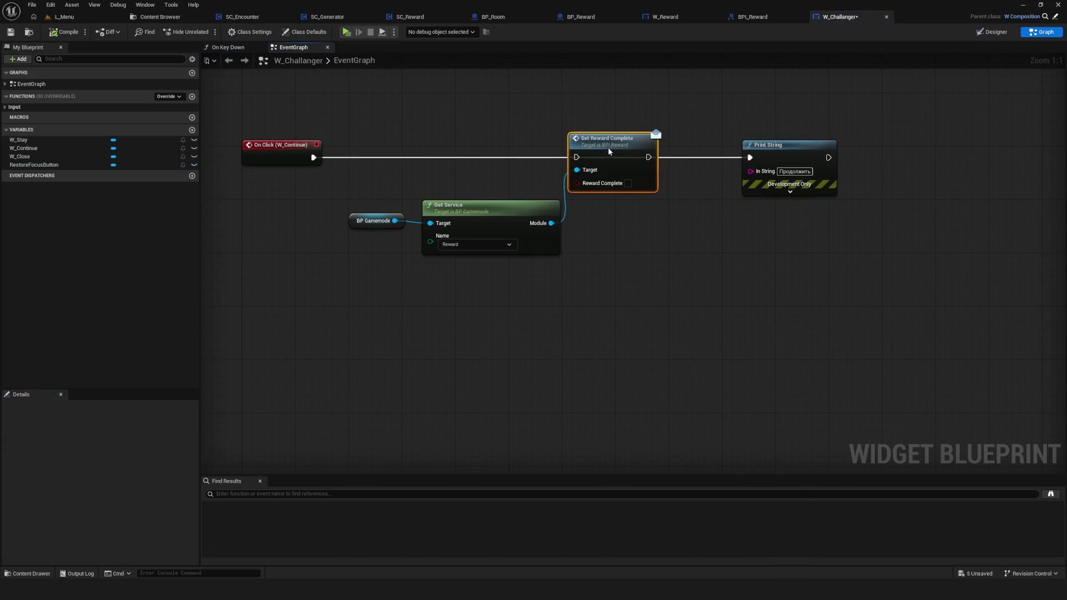
mouse_move(749, 157)
left_mouse_down()
mouse_move(555, 162)
mouse_move(576, 158)
left_mouse_up()
left_click_drag(753, 204, 599, 227)
left_click(606, 166)
left_click_drag(606, 166, 672, 217)
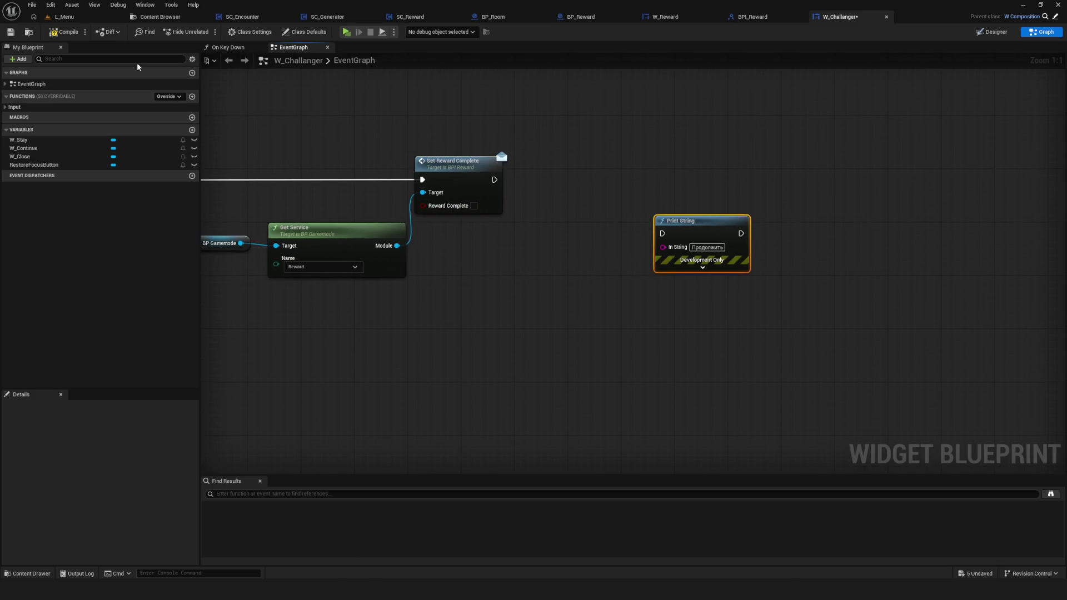
mouse_move(344, 177)
left_mouse_down()
mouse_move(497, 233)
mouse_move(511, 254)
left_mouse_up()
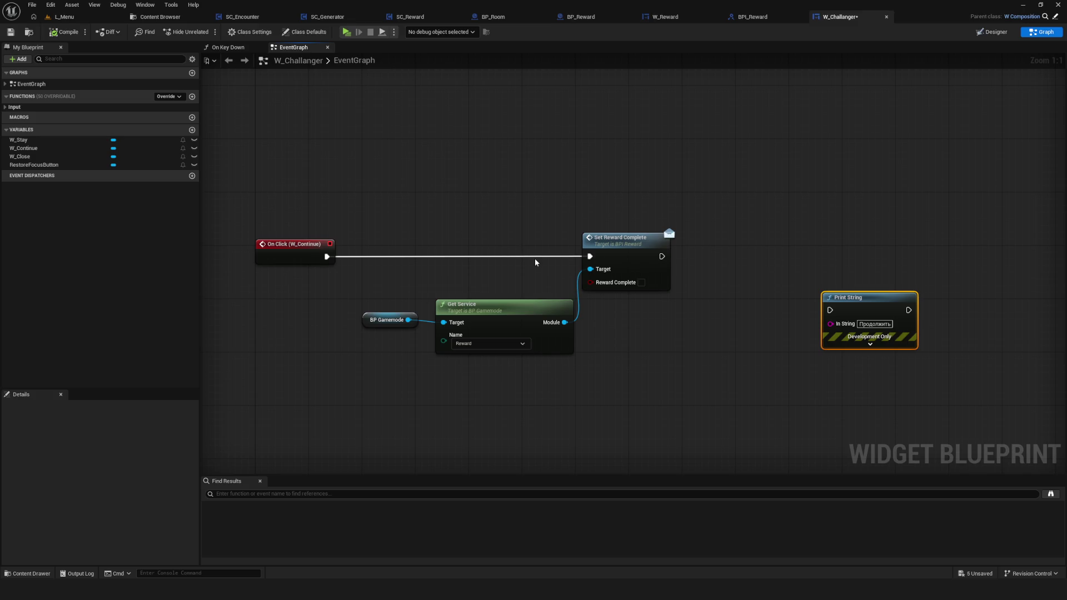
scroll(536, 262, "down", 2)
key("ctrl+s")
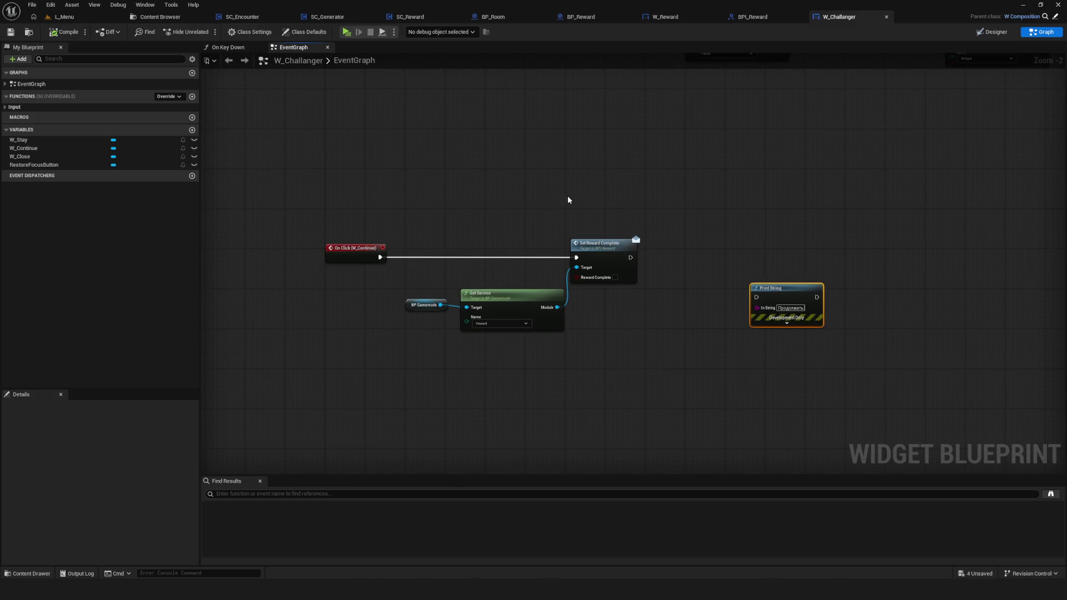
Tidy the BP Gamemode and Get Service nodes, then switch to BP_Room's event graph.
left_click_drag(568, 200, 536, 225)
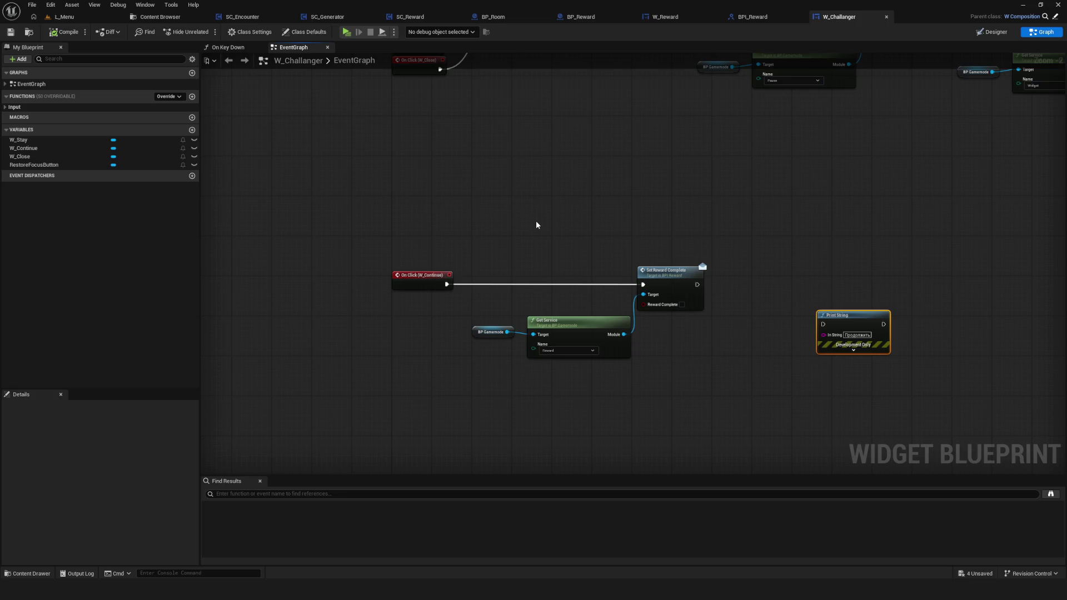
left_click_drag(502, 227, 704, 406)
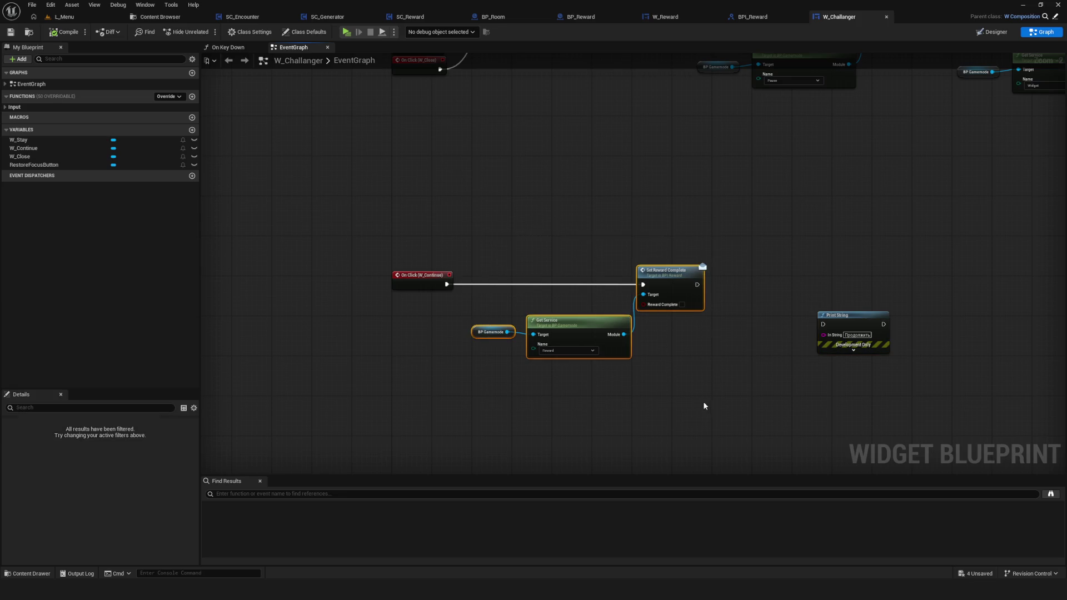
mouse_move(490, 208)
left_mouse_down()
mouse_move(679, 414)
mouse_move(713, 419)
mouse_move(686, 397)
left_mouse_up()
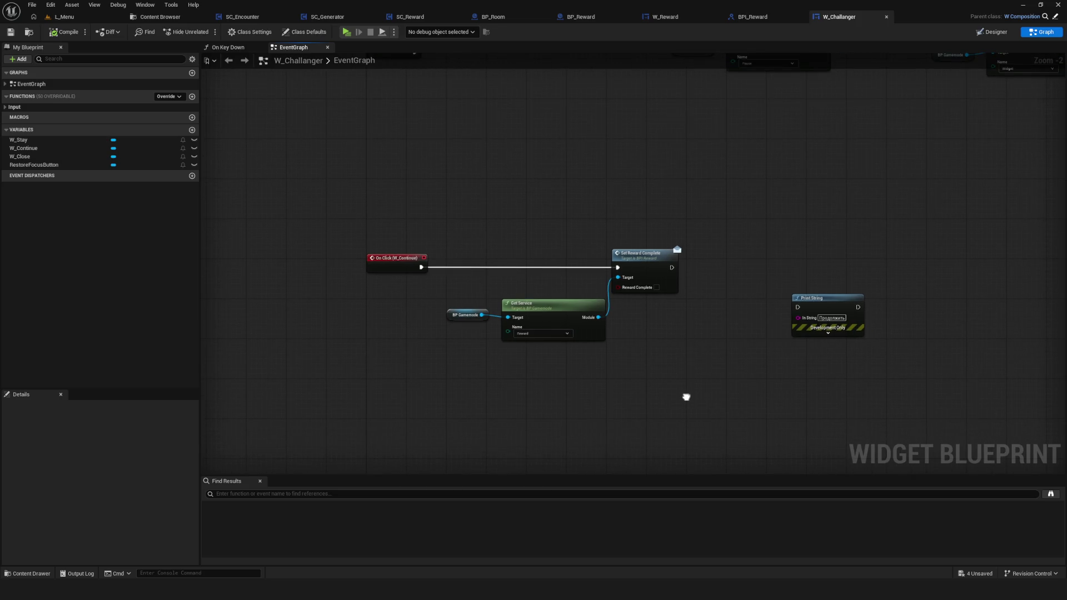
mouse_move(471, 306)
left_mouse_down()
mouse_move(572, 336)
mouse_move(552, 292)
mouse_move(554, 305)
left_mouse_up()
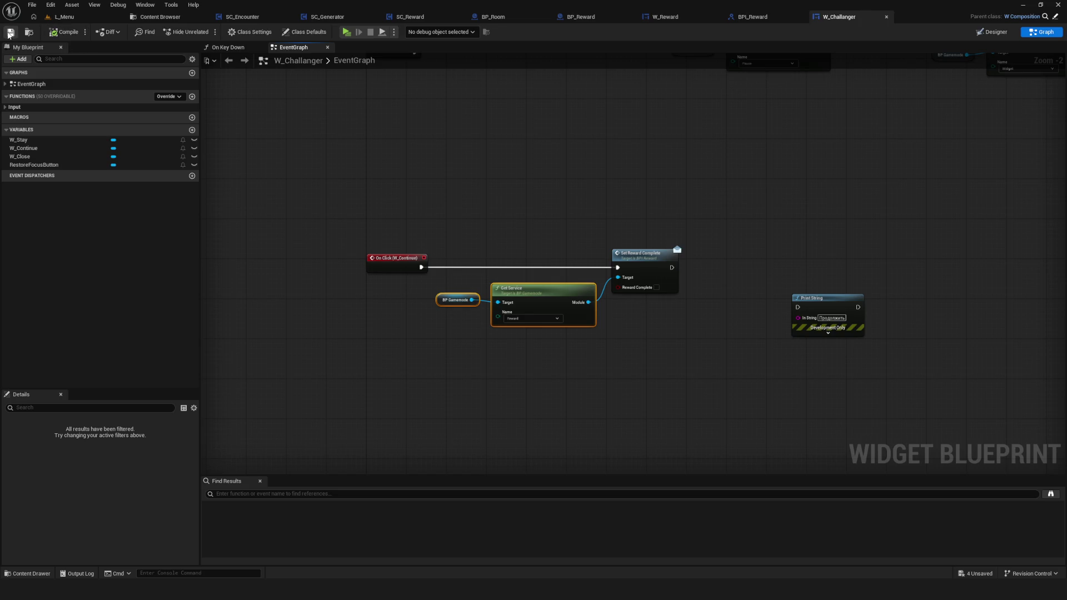
left_click_drag(487, 129, 469, 183)
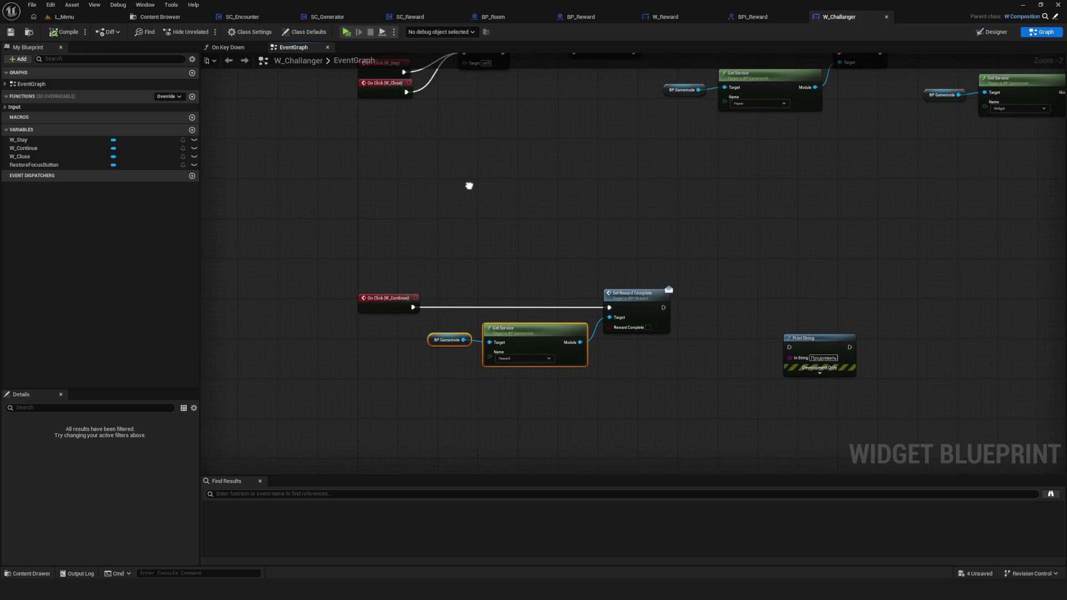
left_click(492, 17)
scroll(484, 224, "up", 4)
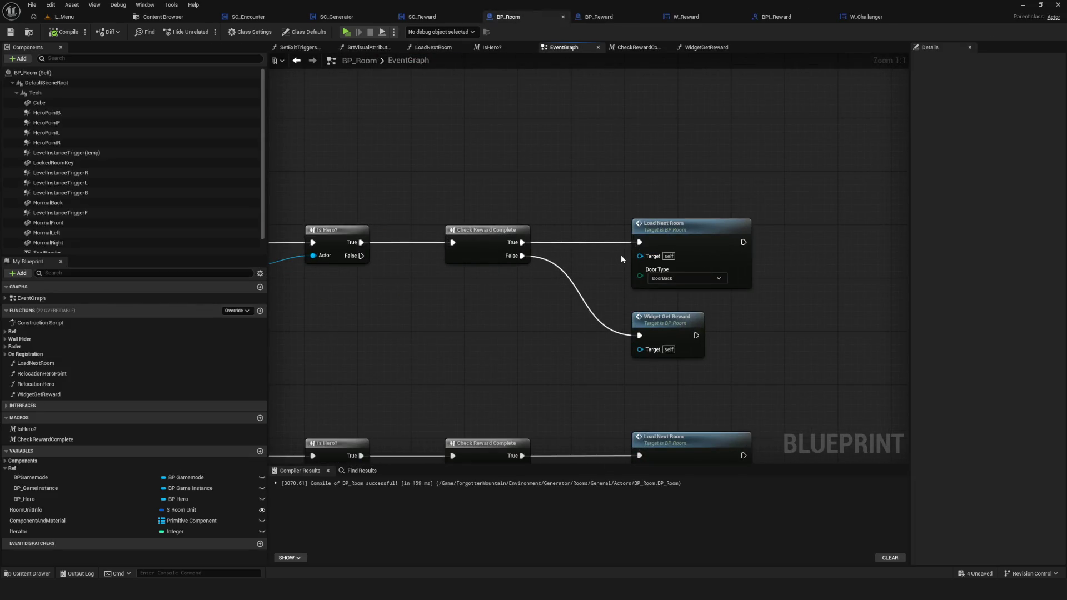
left_click_drag(589, 150, 804, 284)
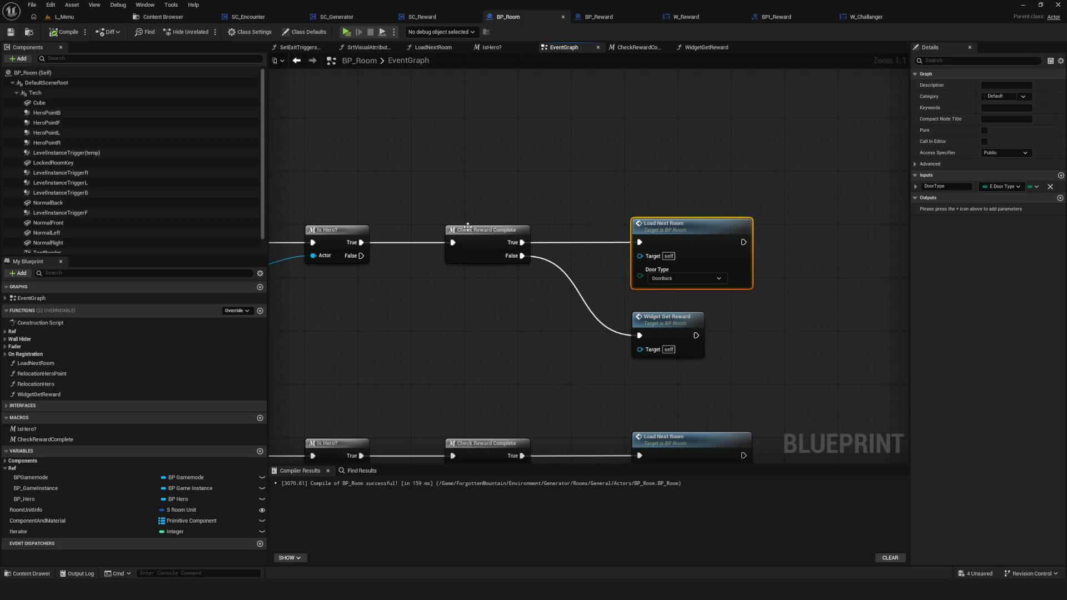
left_click_drag(468, 226, 721, 222)
mouse_move(341, 135)
left_mouse_down()
mouse_move(538, 349)
mouse_move(482, 351)
left_mouse_up()
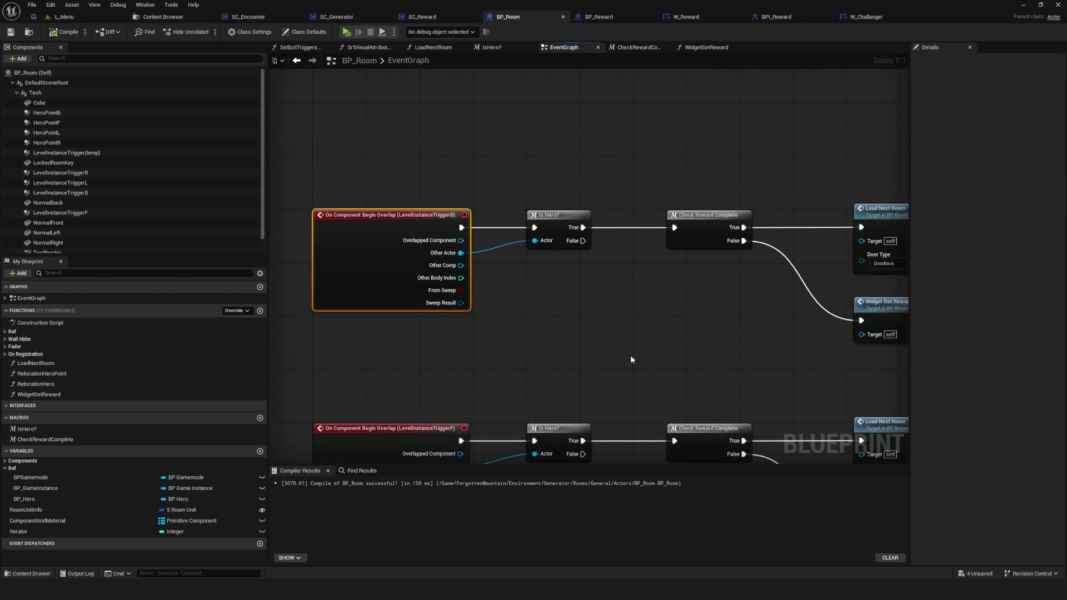
scroll(764, 331, "down", 6)
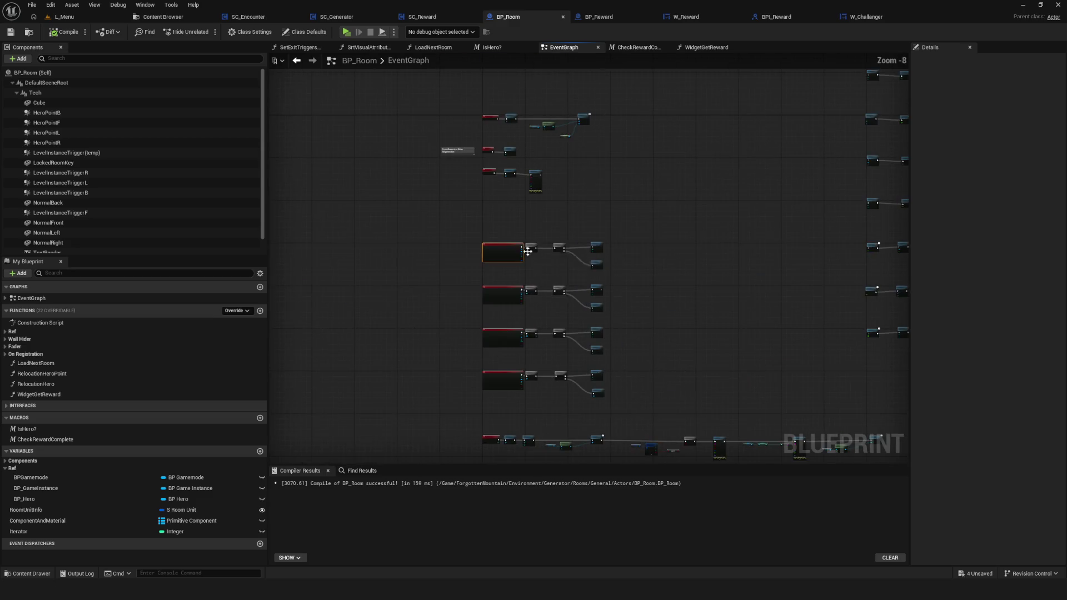
scroll(596, 250, "up", 6)
left_click_drag(557, 264, 557, 254)
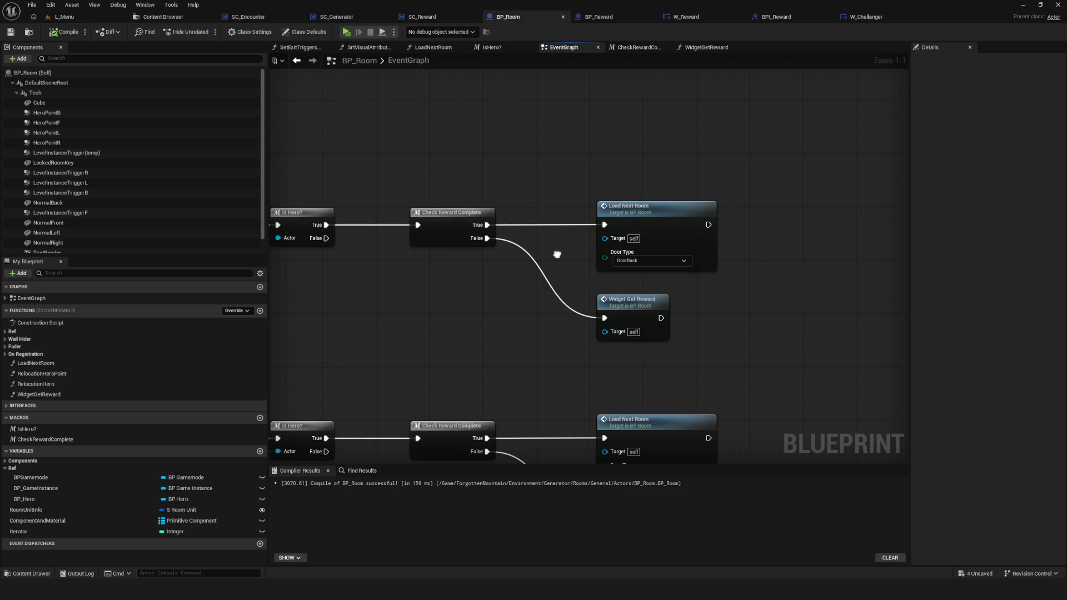
mouse_move(468, 282)
left_mouse_down()
mouse_move(811, 371)
mouse_move(435, 300)
mouse_move(636, 297)
left_mouse_up()
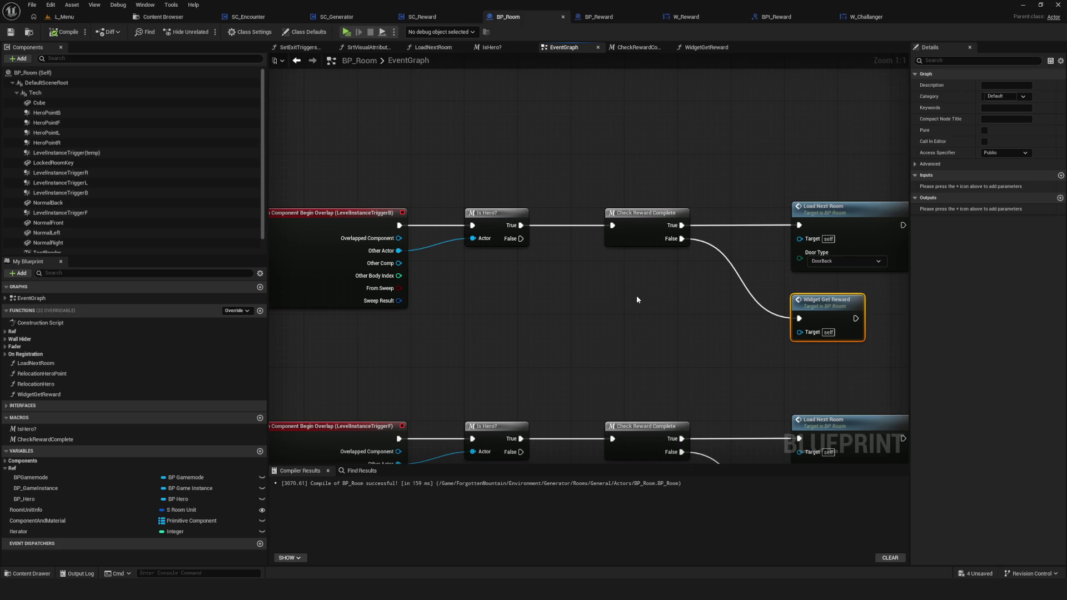
left_click_drag(631, 295, 574, 271)
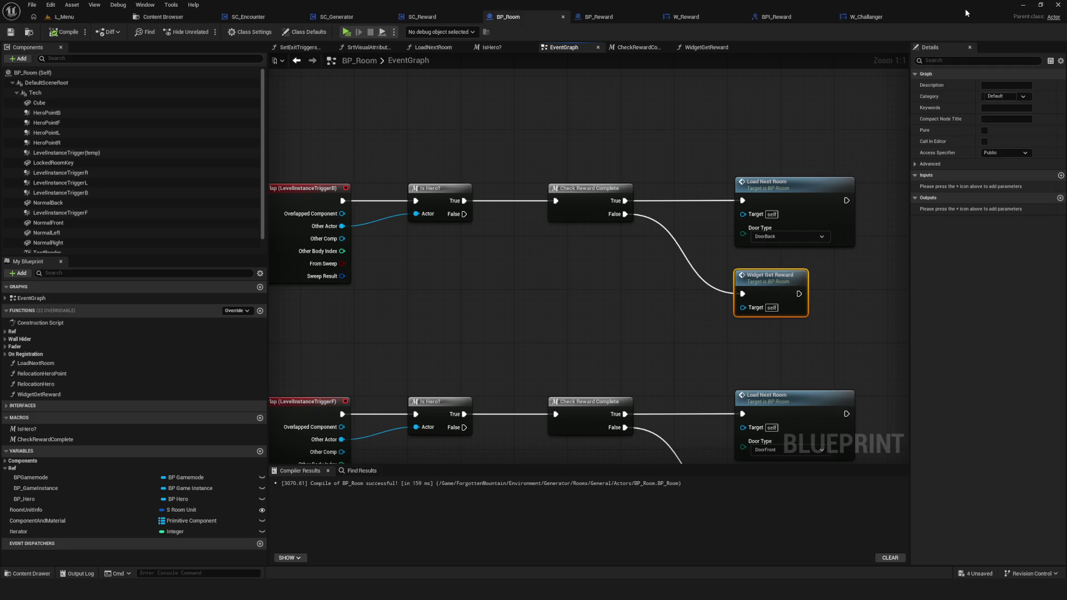
left_click(870, 18)
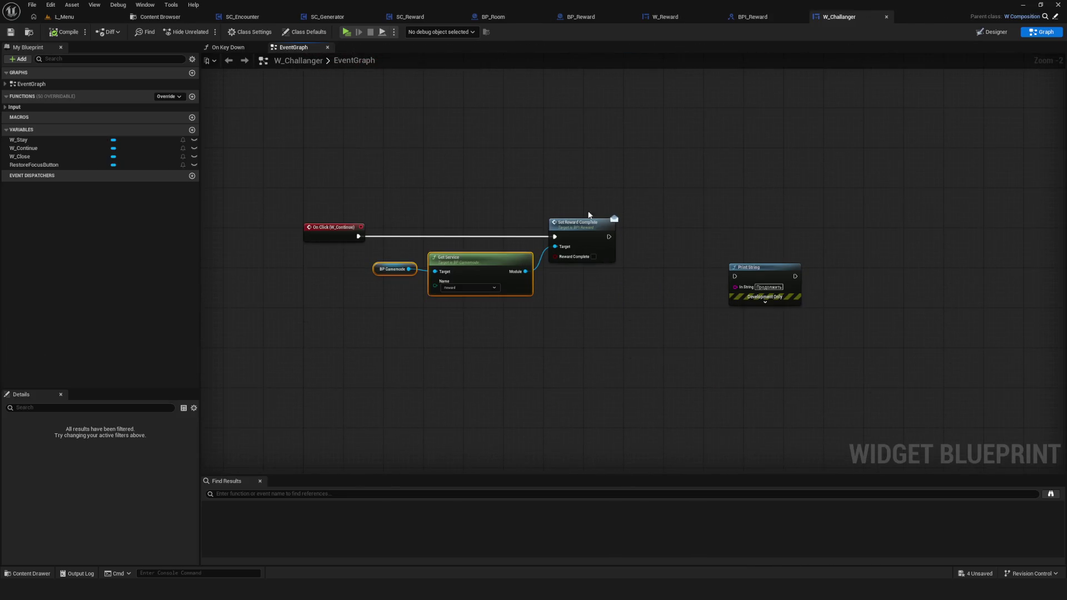
Break the W_Continue link into Set Reward Complete, move the reward nodes lower, and save.
scroll(529, 255, "up", 2)
left_click(563, 228, "alt")
left_click_drag(362, 157, 626, 298)
mouse_move(594, 228)
left_mouse_down()
mouse_move(619, 403)
mouse_move(585, 372)
left_mouse_up()
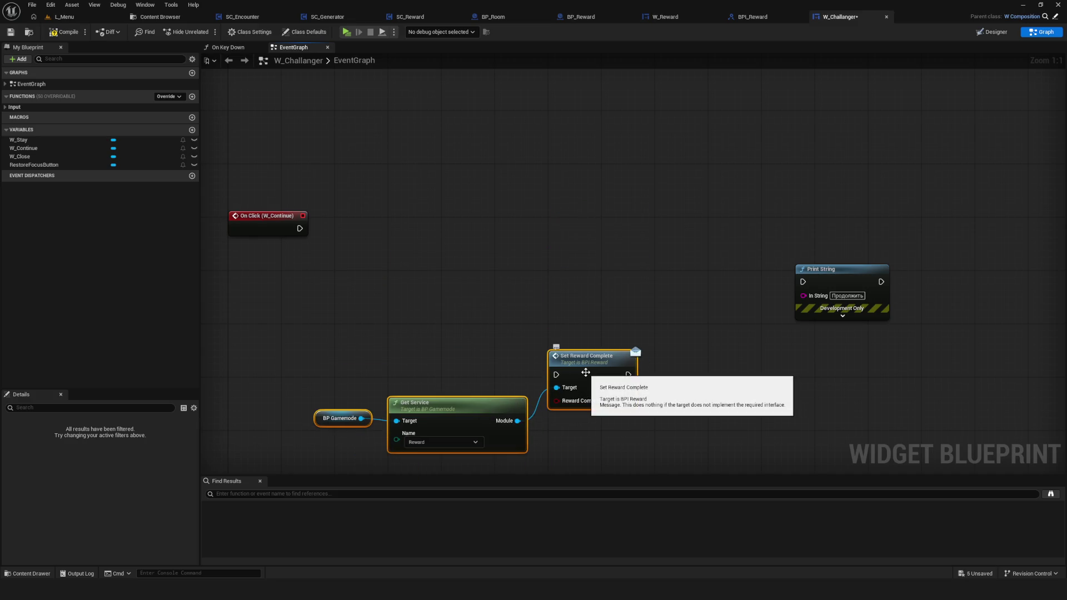
left_click_drag(650, 342, 671, 313)
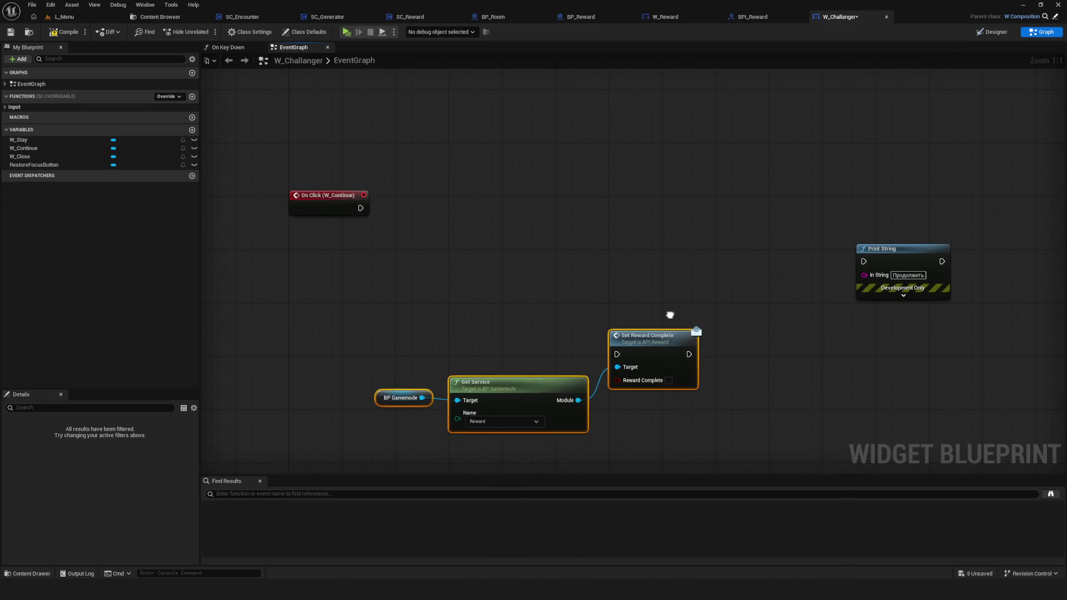
left_click(11, 32)
Reselect the three reward-setting nodes and pan up to review the nodes above.
left_click_drag(435, 277, 459, 231)
left_click_drag(361, 260, 707, 421)
left_click(703, 421)
left_click_drag(631, 341, 615, 342)
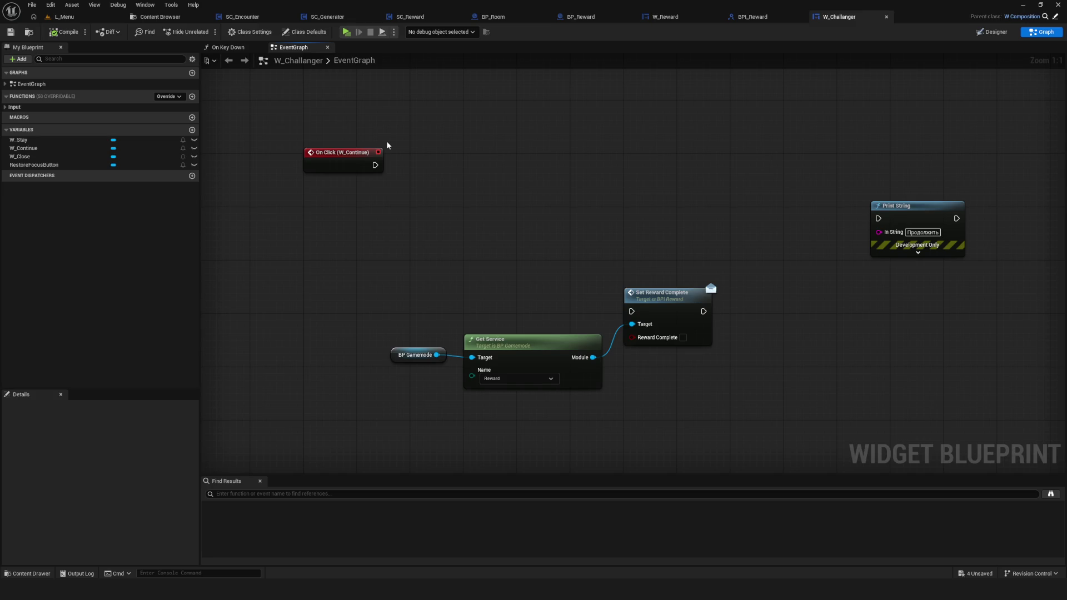
mouse_move(436, 148)
left_mouse_down()
mouse_move(424, 189)
mouse_move(446, 240)
left_mouse_up()
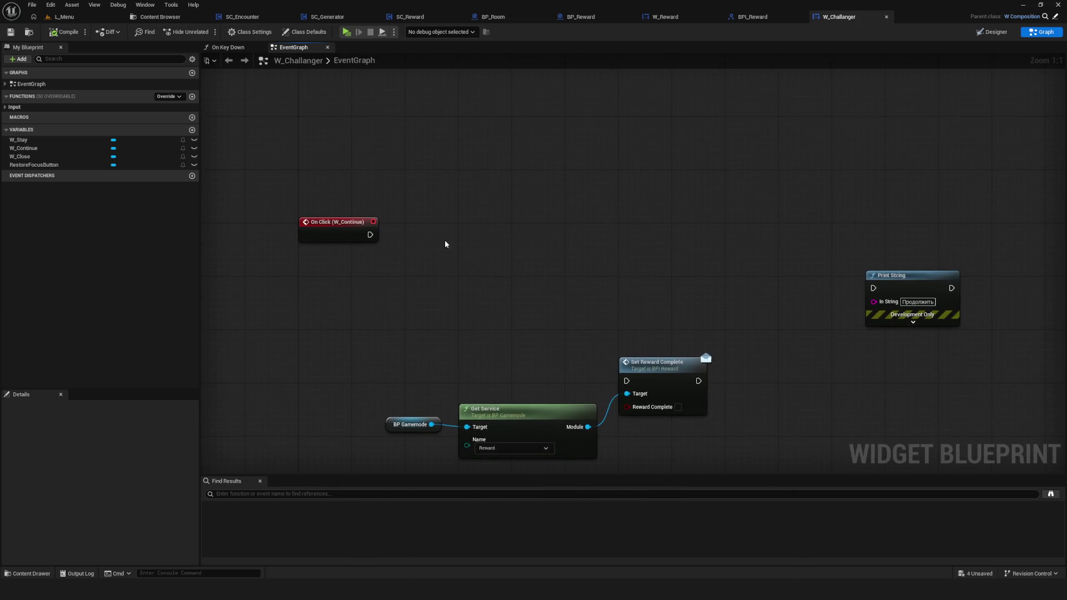
scroll(564, 293, "down", 8)
scroll(518, 296, "up", 6)
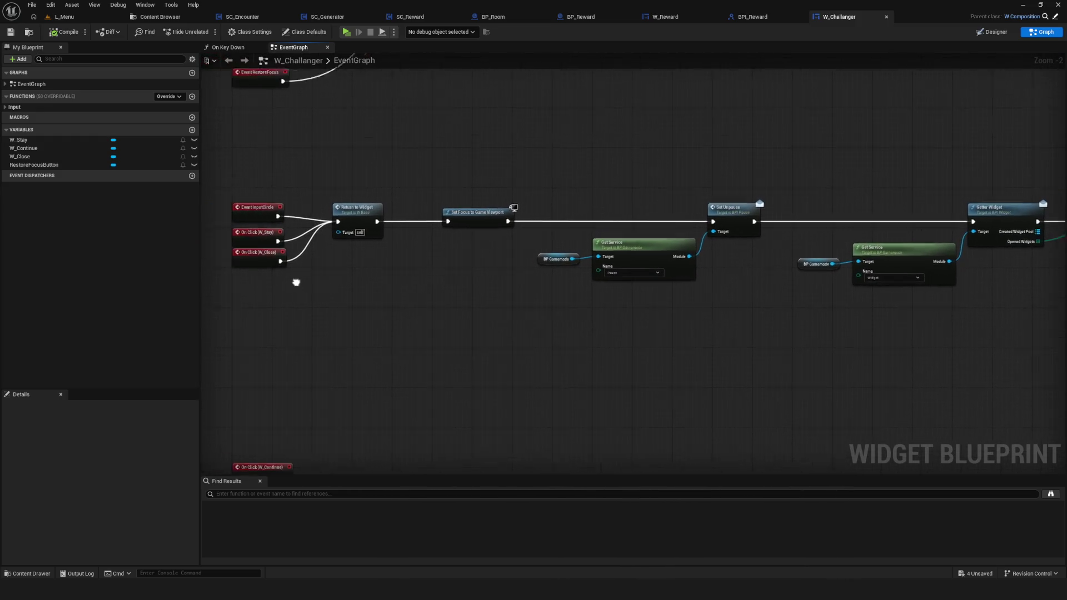
Delete the widget-gathering and Print String debug nodes from the W_Continue chain.
left_click_drag(253, 356, 369, 459)
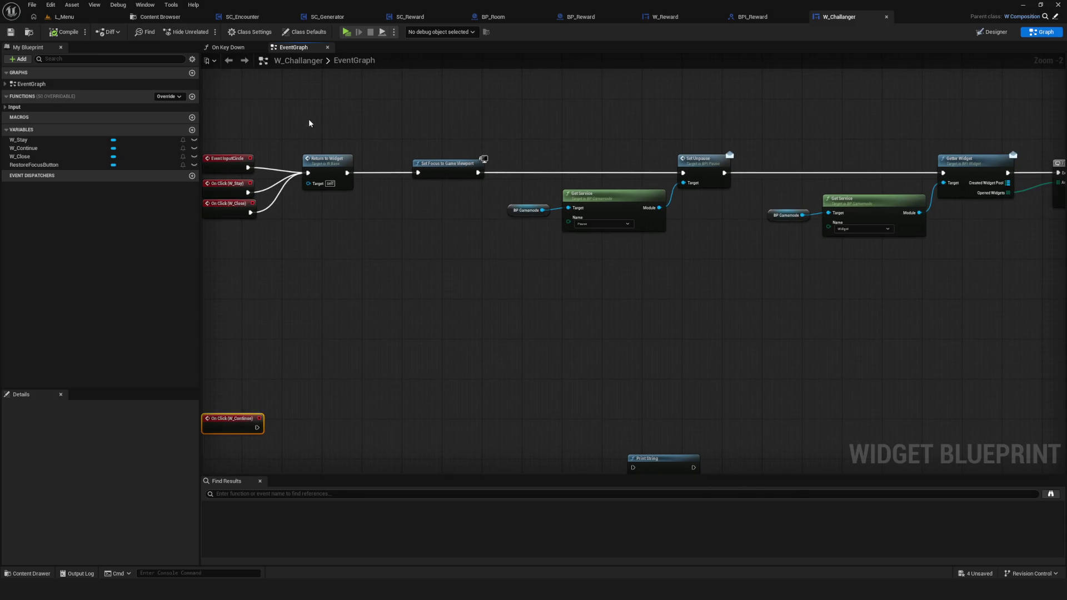
left_click_drag(309, 122, 577, 309)
left_click_drag(432, 122, 1017, 302)
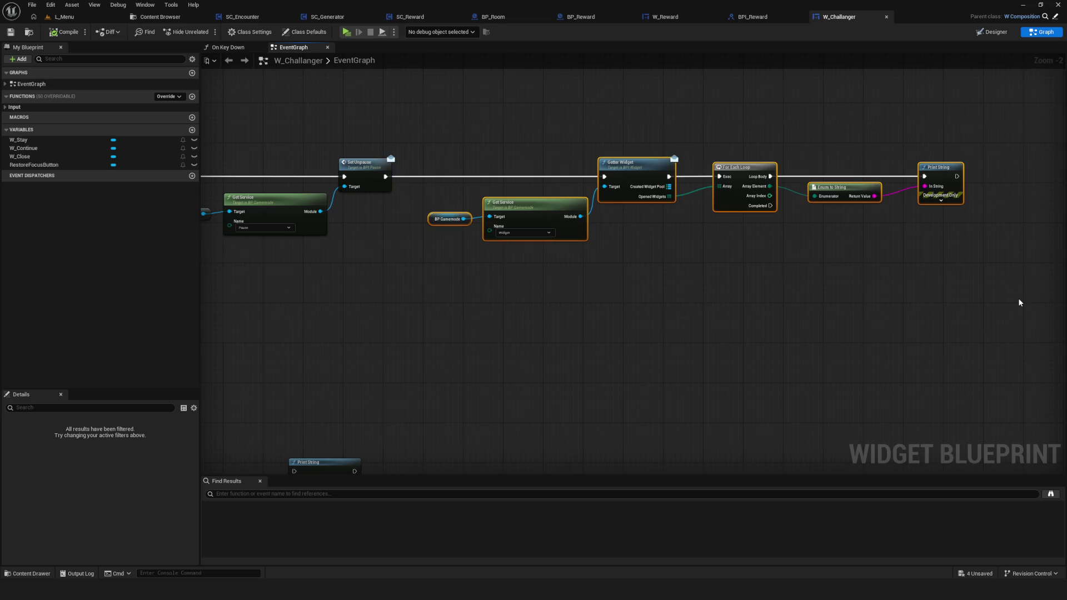
key("Delete")
Paste a copy of the Return to Widget–focus–unpause chain, wire On Click (W_Continue) into it, save, and play.
scroll(562, 238, "down", 5)
scroll(683, 205, "up", 4)
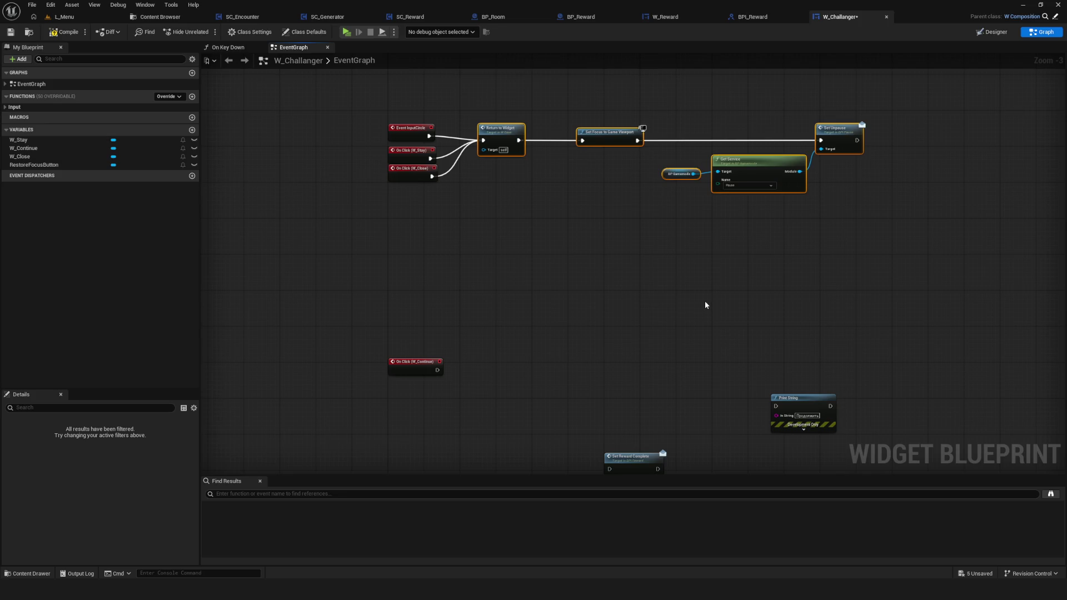
key("ctrl+c")
key("ctrl+v")
mouse_move(511, 184)
left_mouse_down()
mouse_move(628, 187)
mouse_move(929, 241)
left_mouse_up()
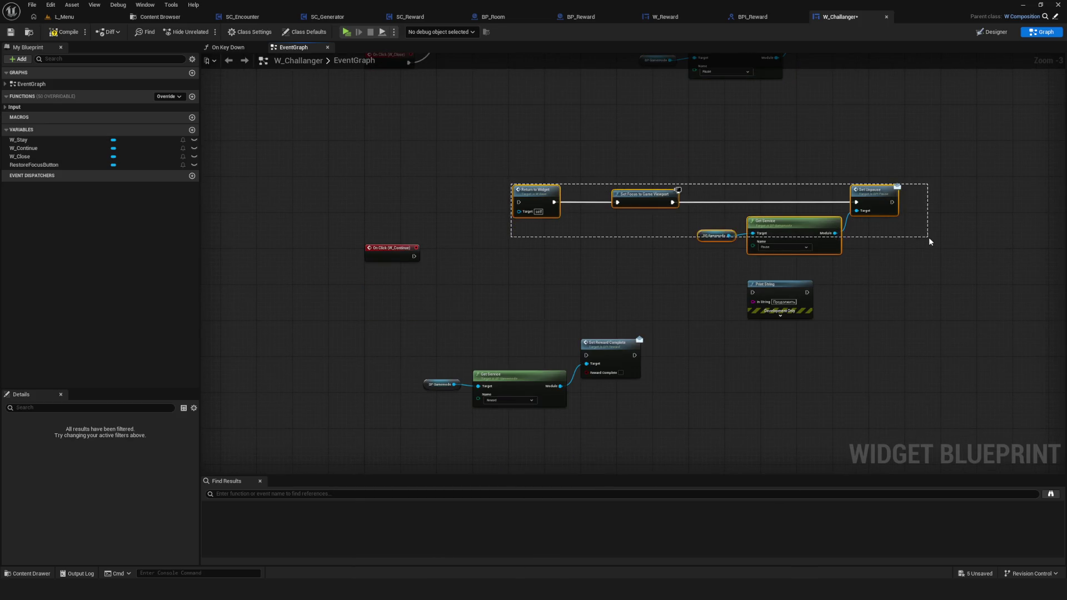
left_click_drag(541, 204, 903, 258)
mouse_move(802, 291)
left_mouse_down()
mouse_move(848, 253)
mouse_move(1062, 237)
mouse_move(1044, 253)
mouse_move(991, 256)
left_mouse_up()
mouse_move(349, 252)
left_mouse_down()
mouse_move(394, 265)
mouse_move(857, 262)
mouse_move(818, 256)
left_mouse_up()
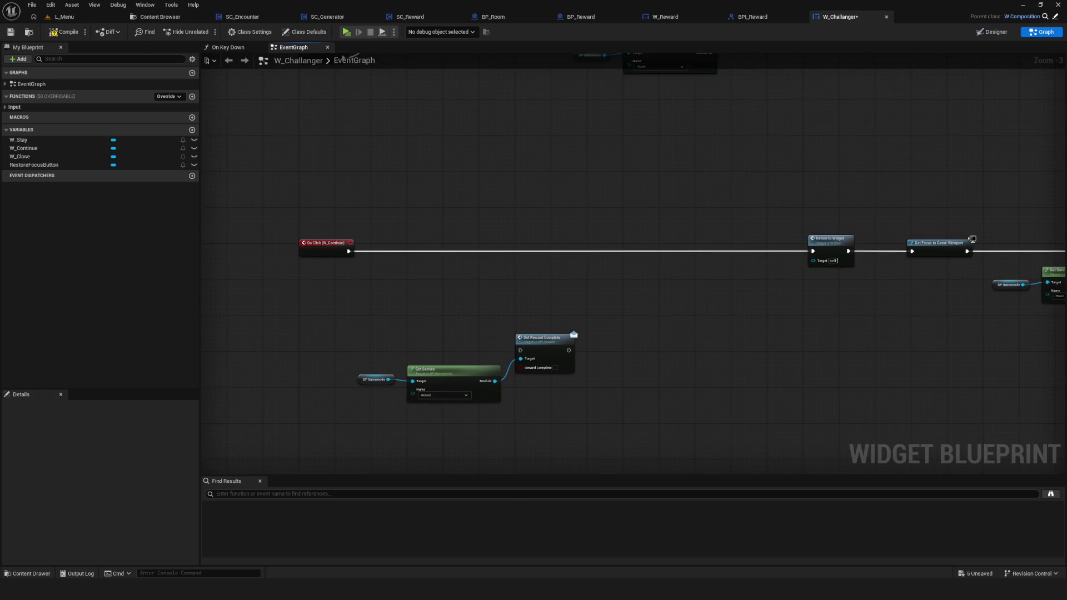
left_click(10, 31)
left_click_drag(379, 317, 617, 414)
left_click(346, 31)
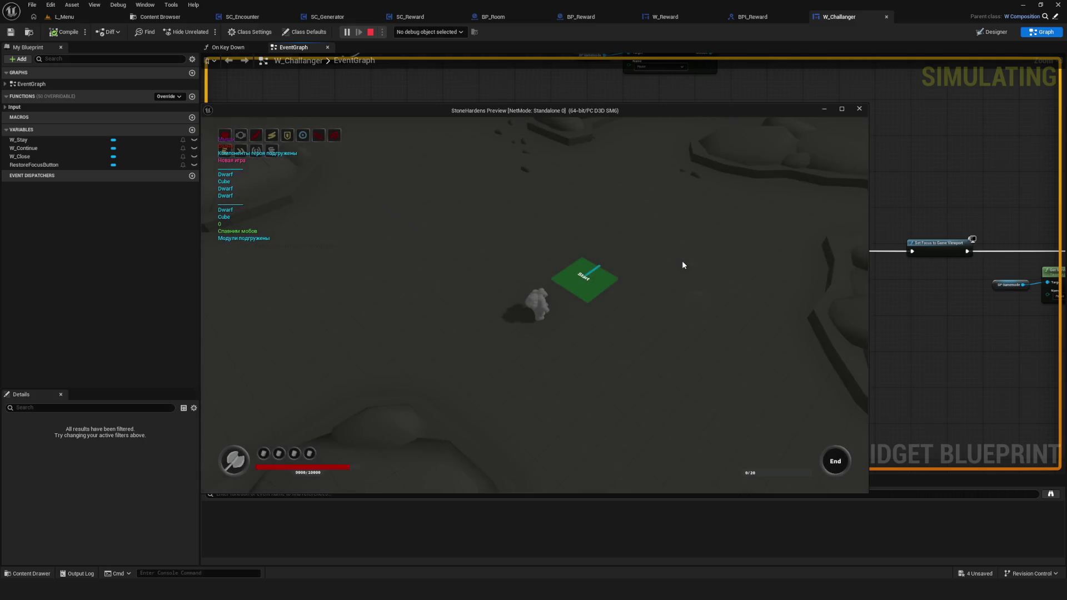
Move the character toward the red enemy beside the Start tile.
left_click(682, 265)
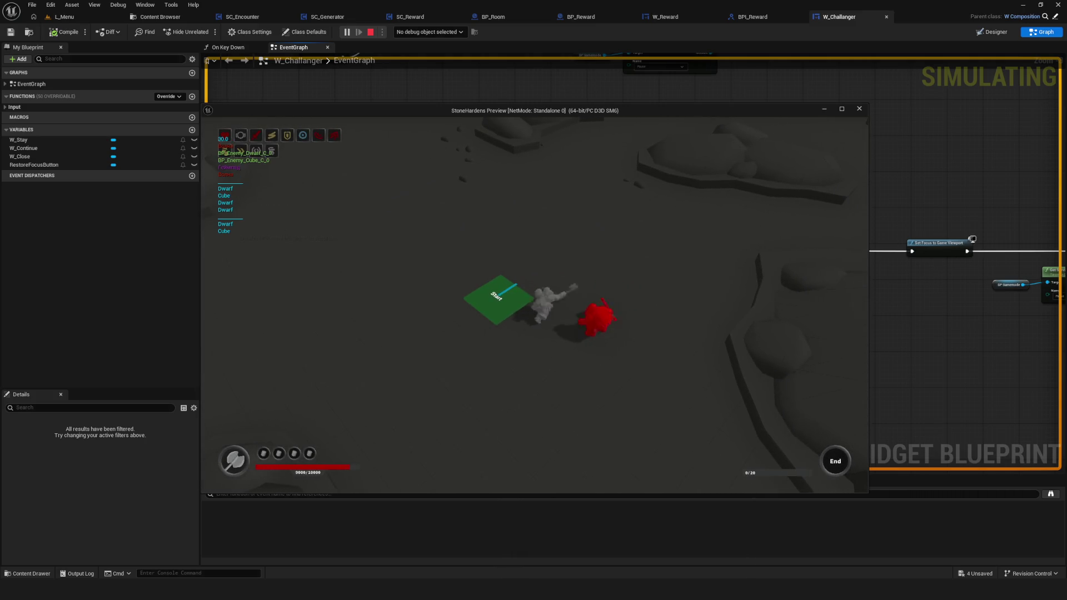
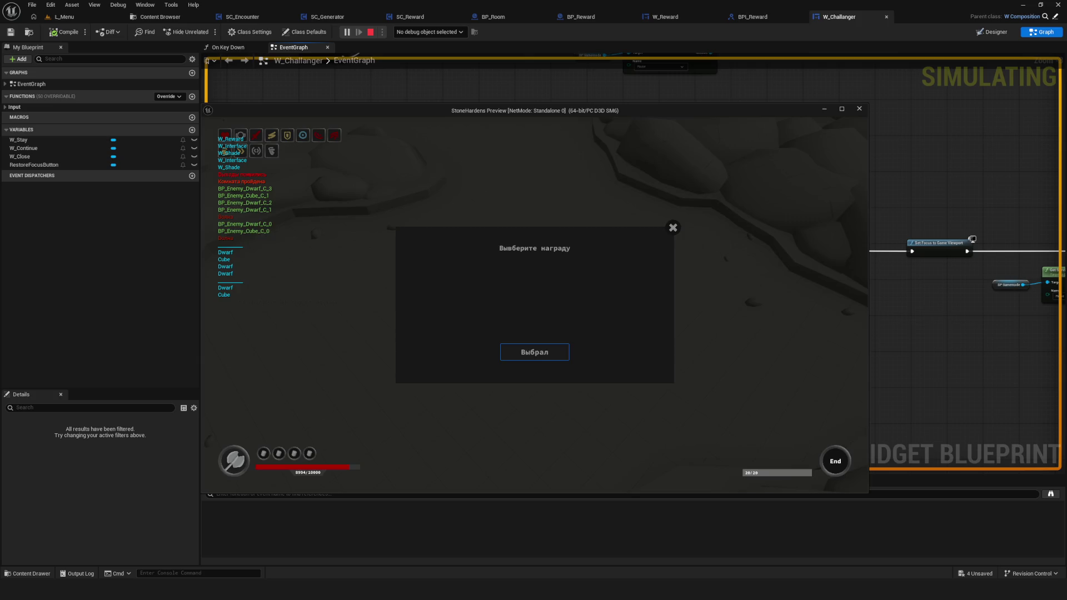
Confirm the reward, choose Продолжить on the challenge dialog, and stop the play-test.
key("Return")
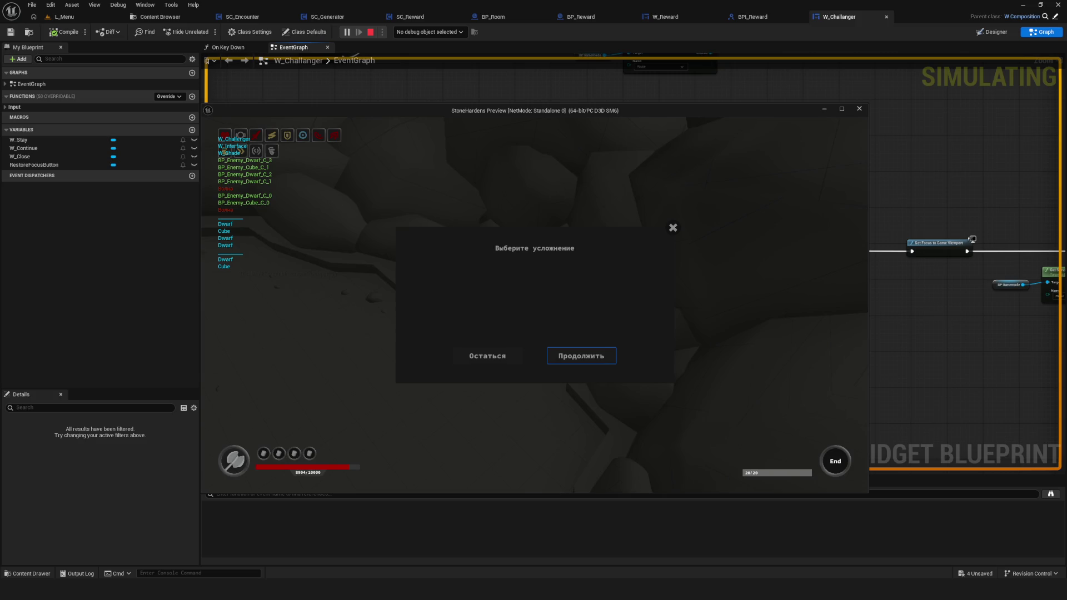
key("Return")
key("Right")
key("Return")
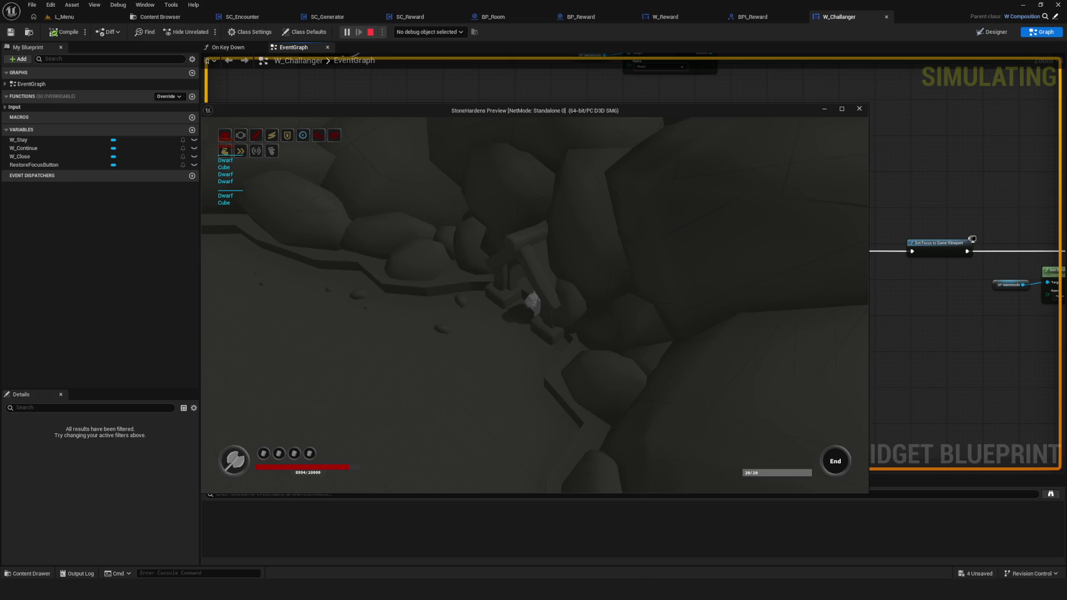
key("Escape")
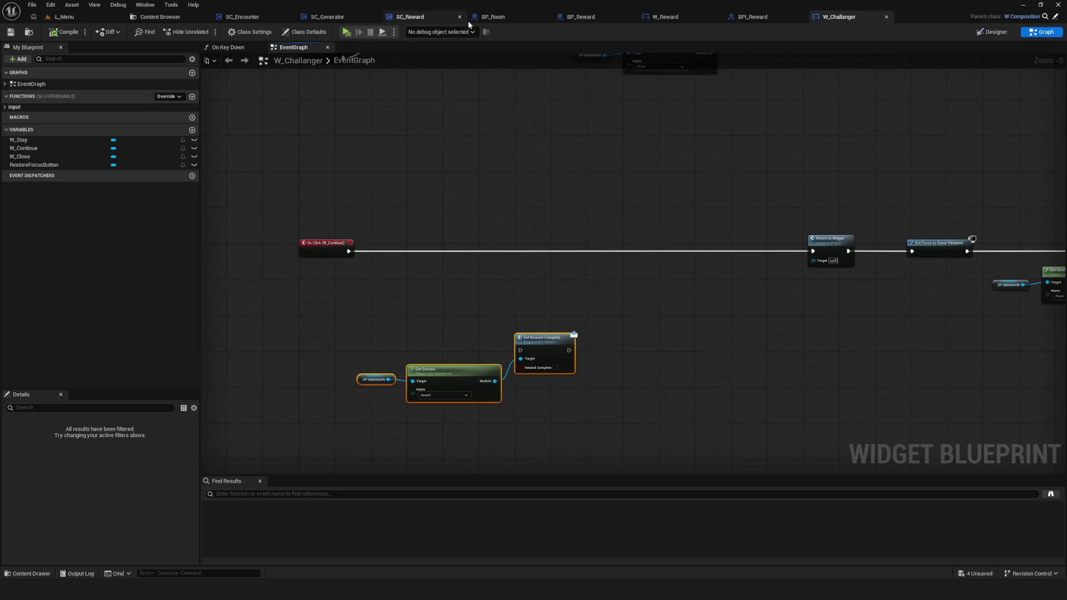
Open BP_Room's LoadNextRoom function graph.
left_click(508, 17)
mouse_move(465, 234)
left_mouse_down()
mouse_move(450, 229)
mouse_move(457, 224)
left_mouse_up()
double_click(778, 184)
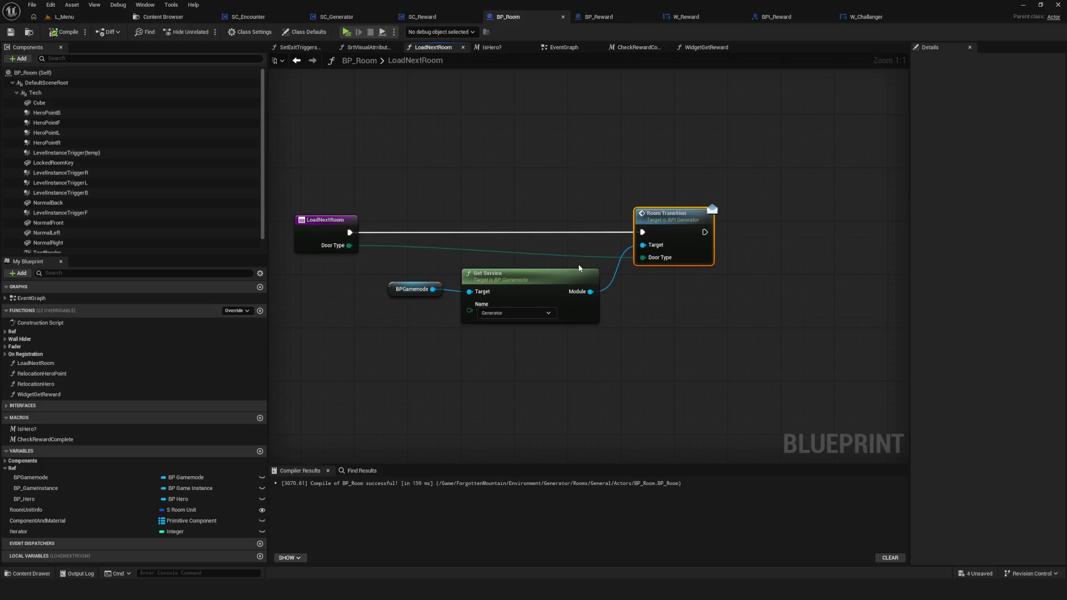
right_click(579, 268)
In SC_Generator's EventGraph, view the Branch, Break and Find Next Room nodes.
left_click(341, 18)
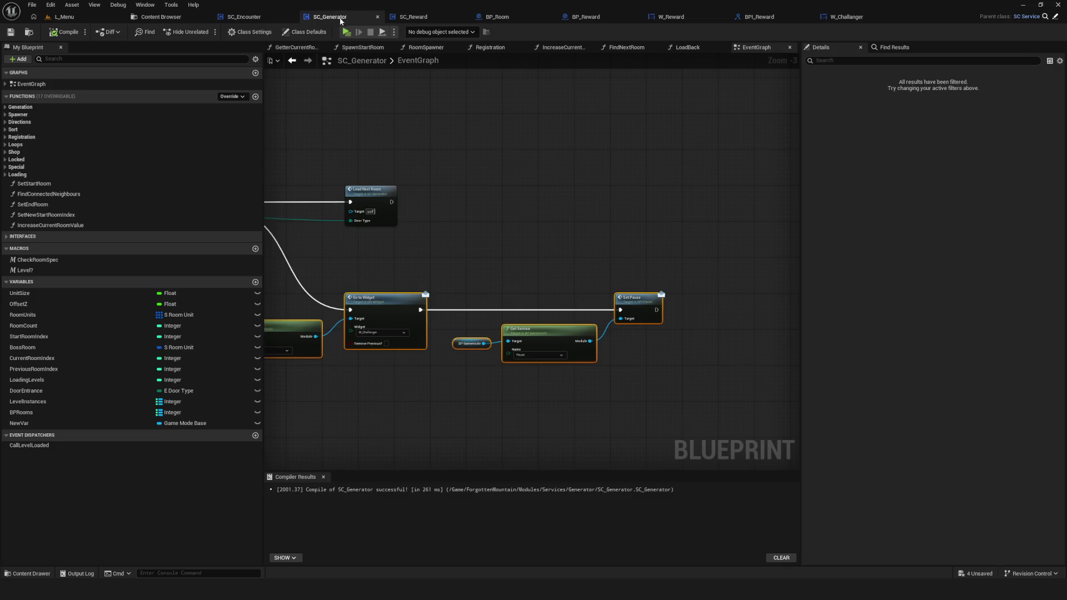
left_click_drag(450, 219, 748, 205)
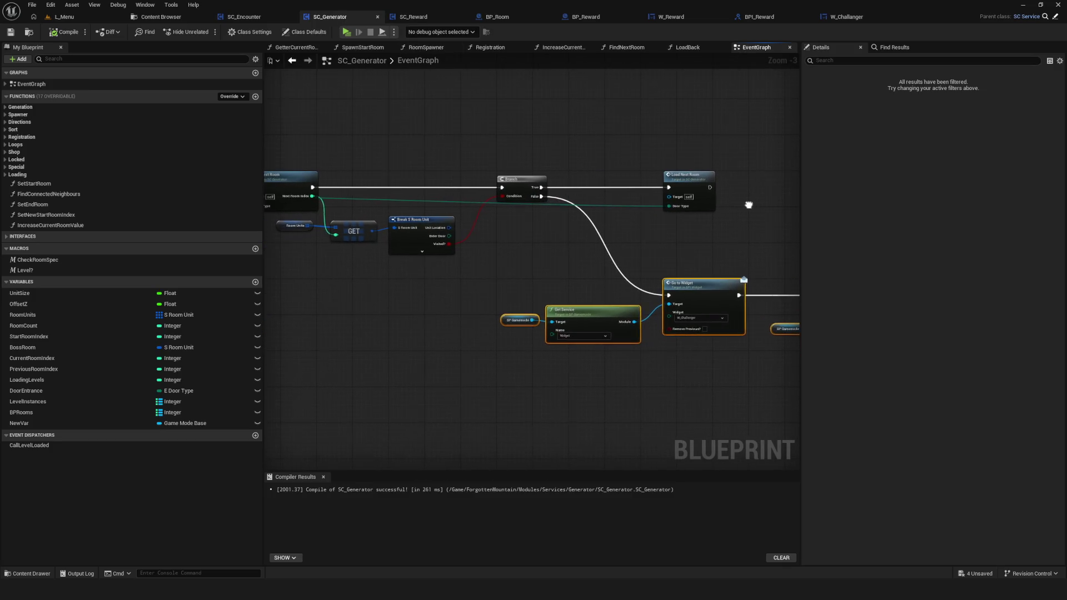
scroll(748, 205, "up", 3)
left_click_drag(512, 222, 760, 215)
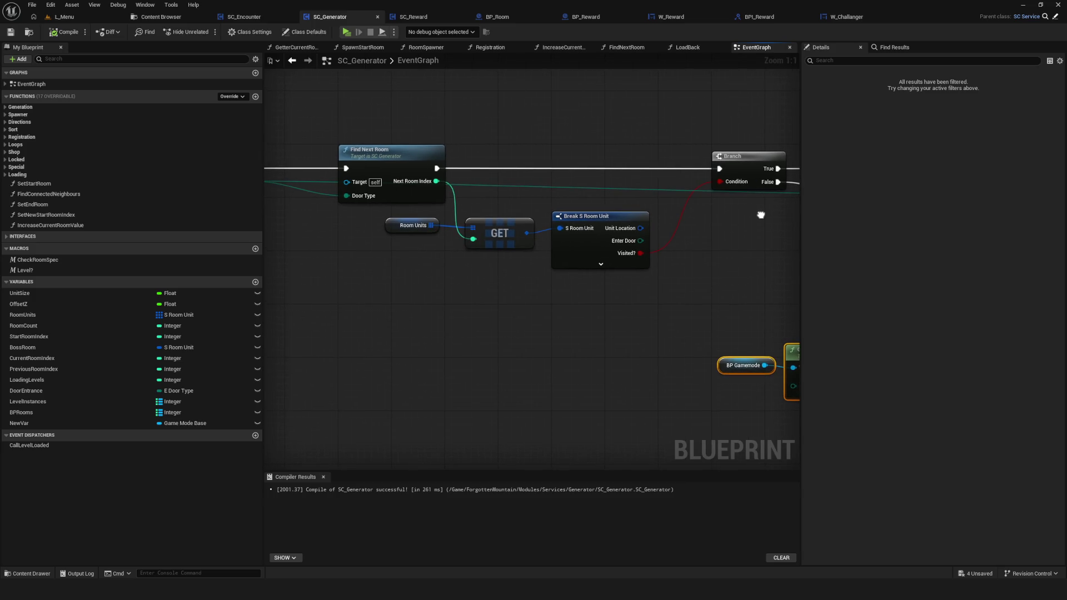
mouse_move(761, 215)
left_mouse_down()
mouse_move(507, 208)
mouse_move(470, 189)
left_mouse_up()
Select the Go to Widget, Set Pause and Load Next Room nodes to review them.
mouse_move(401, 242)
left_mouse_down()
mouse_move(846, 393)
mouse_move(787, 385)
mouse_move(853, 421)
mouse_move(709, 406)
left_mouse_up()
scroll(714, 229, "down", 8)
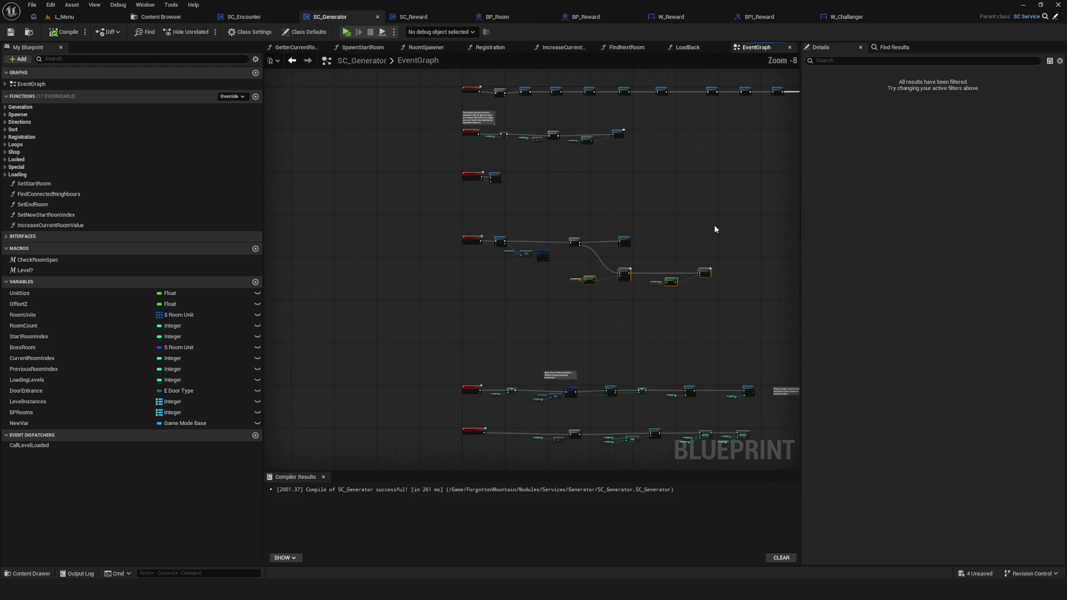
scroll(641, 260, "up", 5)
mouse_move(449, 235)
left_mouse_down()
mouse_move(888, 378)
mouse_move(515, 312)
mouse_move(733, 317)
left_mouse_up()
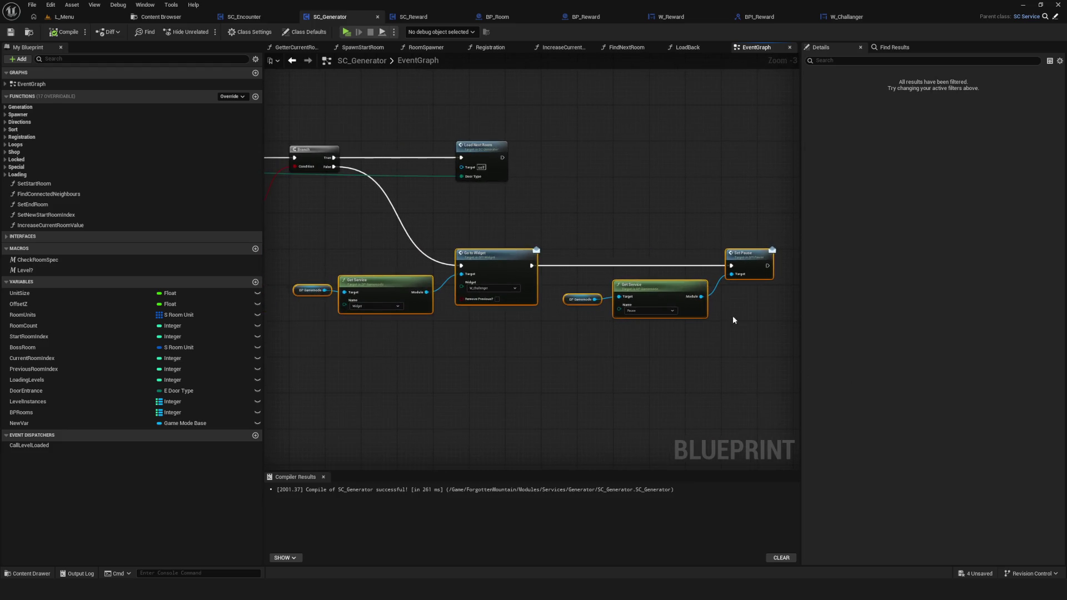
scroll(439, 112, "up", 3)
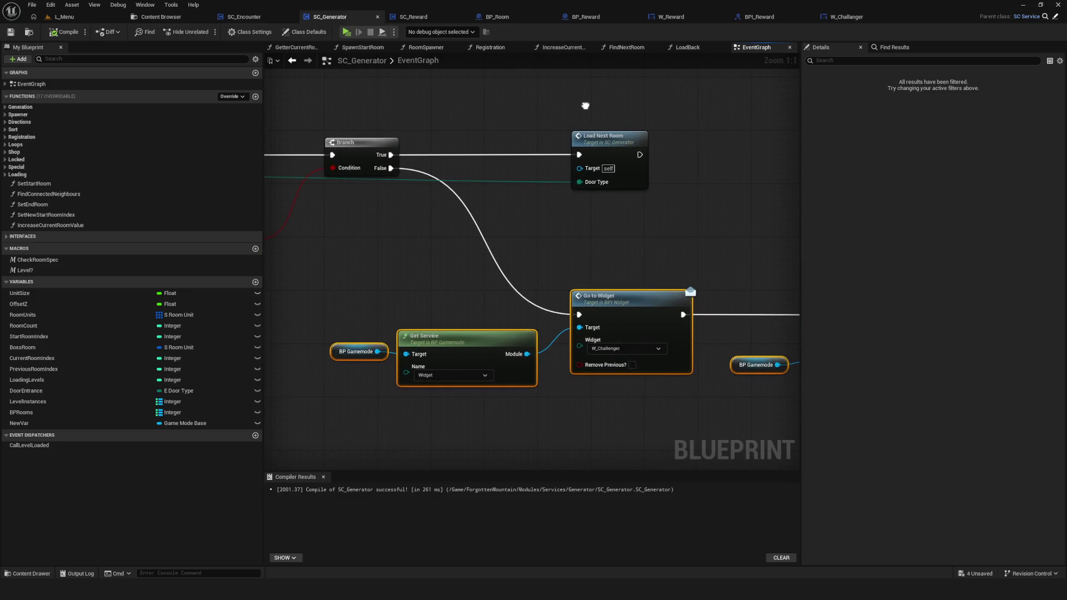
mouse_move(514, 88)
left_mouse_down()
mouse_move(552, 133)
mouse_move(683, 230)
mouse_move(445, 100)
mouse_move(416, 184)
mouse_move(395, 359)
left_mouse_up()
scroll(655, 164, "down", 3)
scroll(486, 298, "up", 3)
scroll(473, 331, "down", 5)
scroll(564, 281, "up", 1)
Recentre on the room-loading chain and select a node in the Find Next Room chain.
mouse_move(567, 288)
left_mouse_down()
mouse_move(676, 345)
mouse_move(668, 343)
left_mouse_up()
scroll(332, 193, "up", 3)
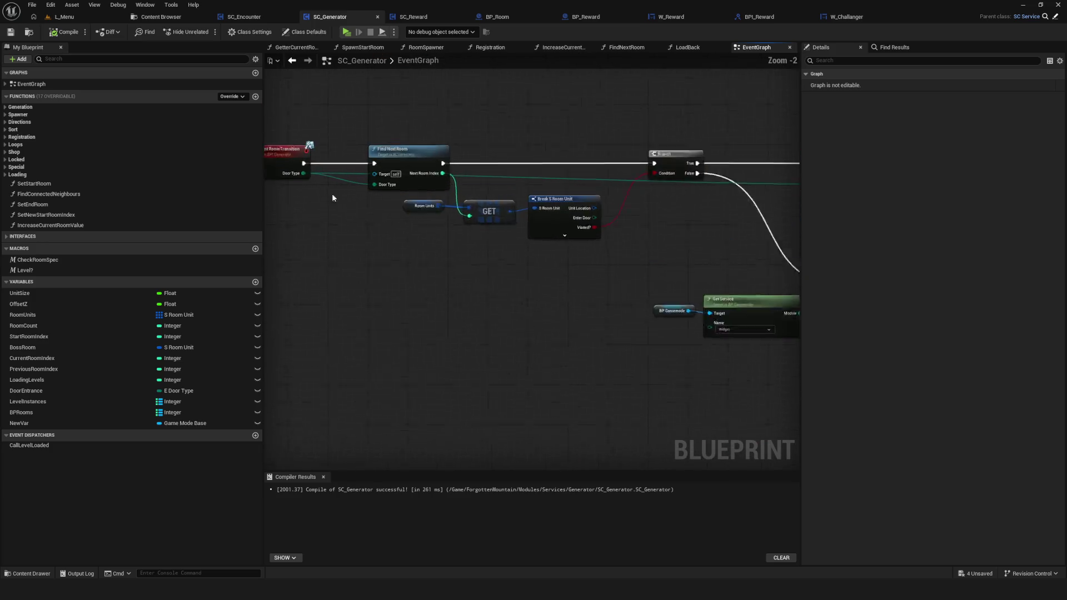
left_click_drag(746, 315, 318, 284)
scroll(500, 277, "down", 5)
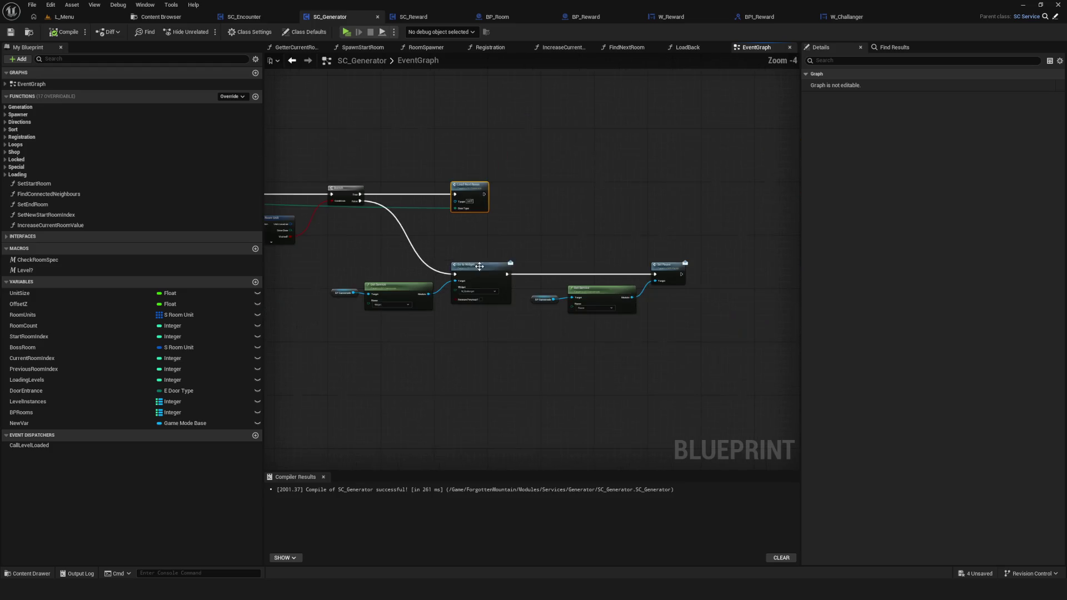
scroll(498, 280, "up", 3)
mouse_move(459, 284)
left_mouse_down()
mouse_move(427, 281)
mouse_move(443, 280)
left_mouse_up()
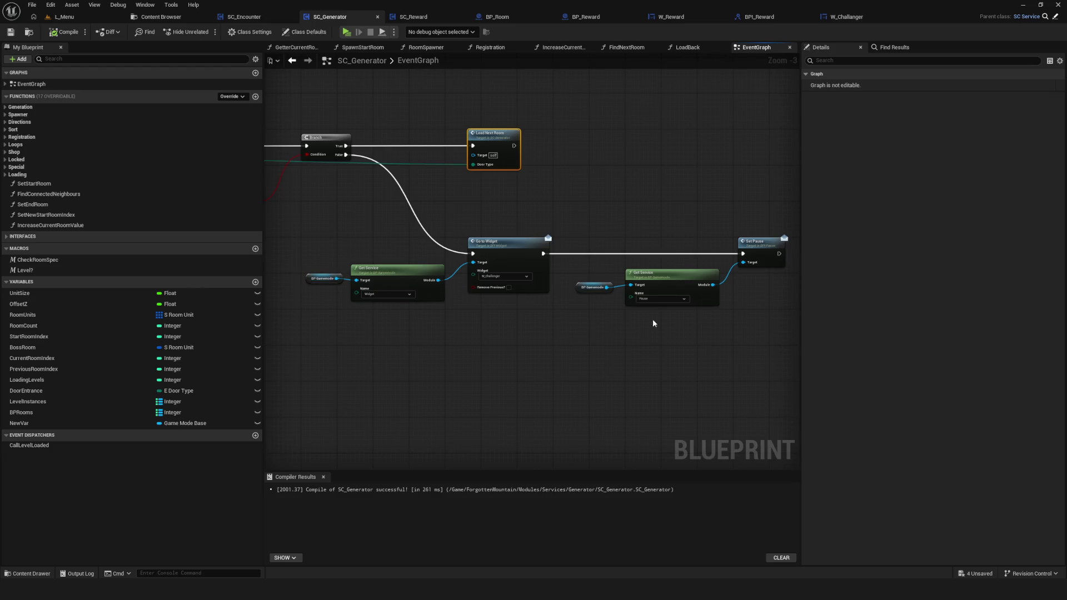
left_click_drag(588, 330, 736, 354)
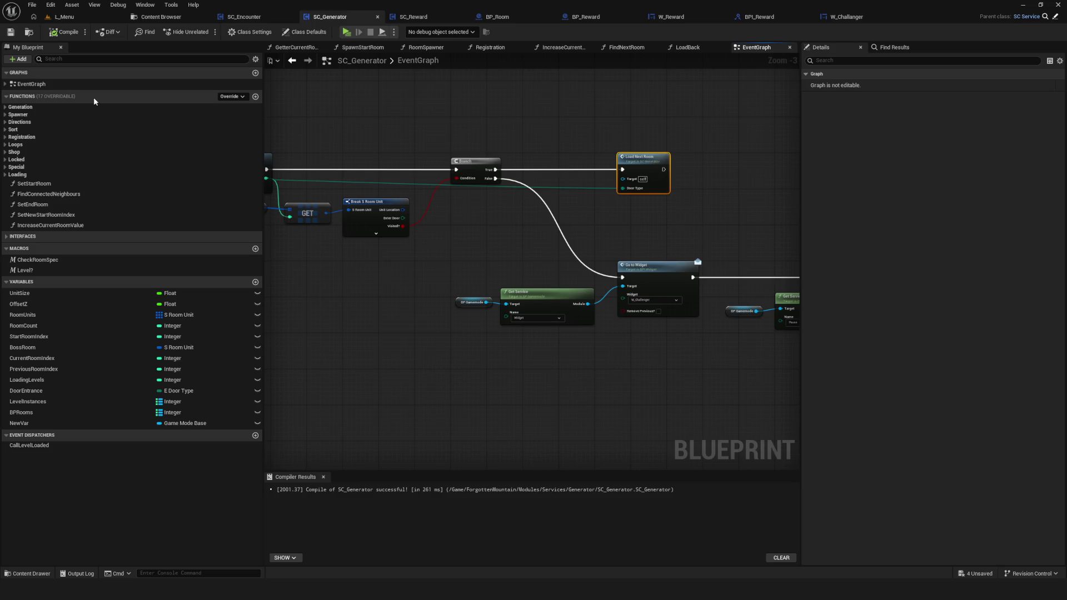
mouse_move(498, 269)
left_mouse_down()
mouse_move(486, 263)
mouse_move(498, 247)
mouse_move(522, 248)
left_mouse_up()
scroll(528, 239, "down", 5)
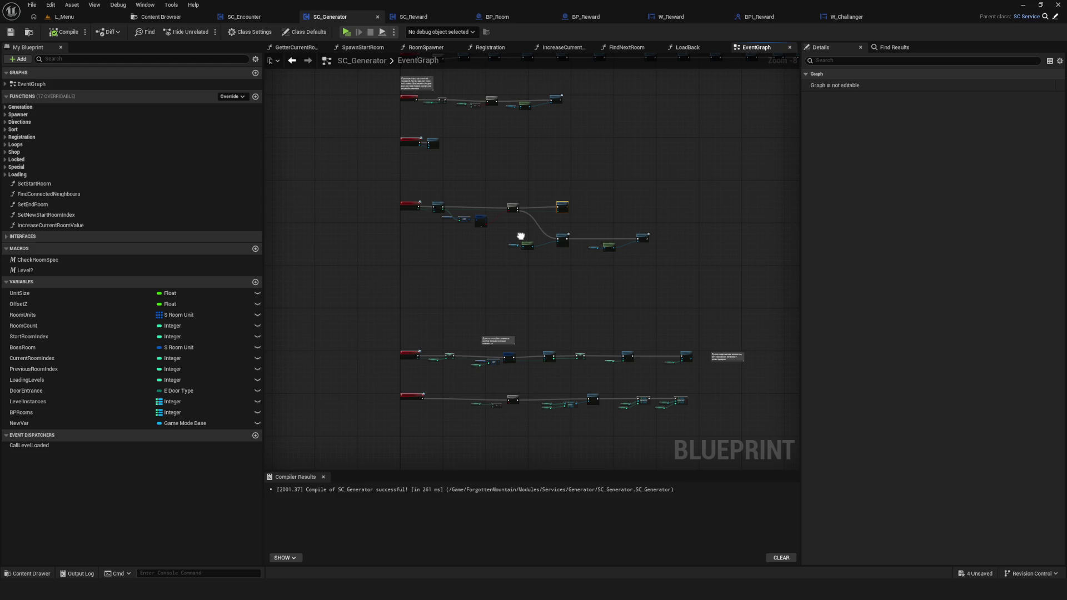
scroll(521, 236, "up", 6)
left_click(556, 217)
Pan to the Event RoomTransition and Event LoadNextRoom nodes and the lower chains.
mouse_move(658, 256)
left_mouse_down()
mouse_move(368, 260)
mouse_move(672, 278)
left_mouse_up()
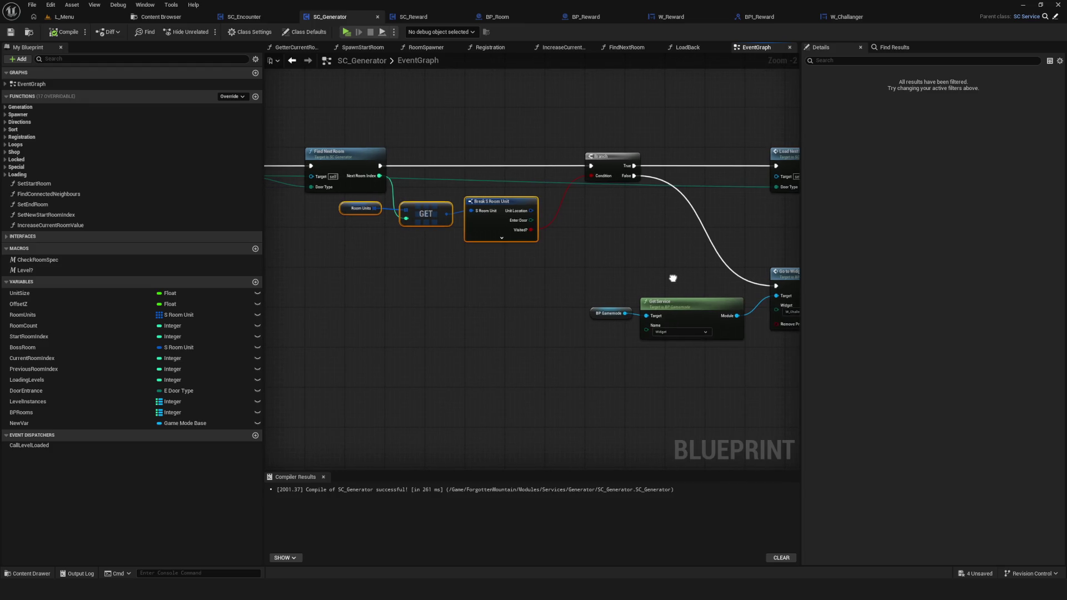
mouse_move(672, 278)
left_mouse_down()
mouse_move(642, 276)
mouse_move(809, 274)
left_mouse_up()
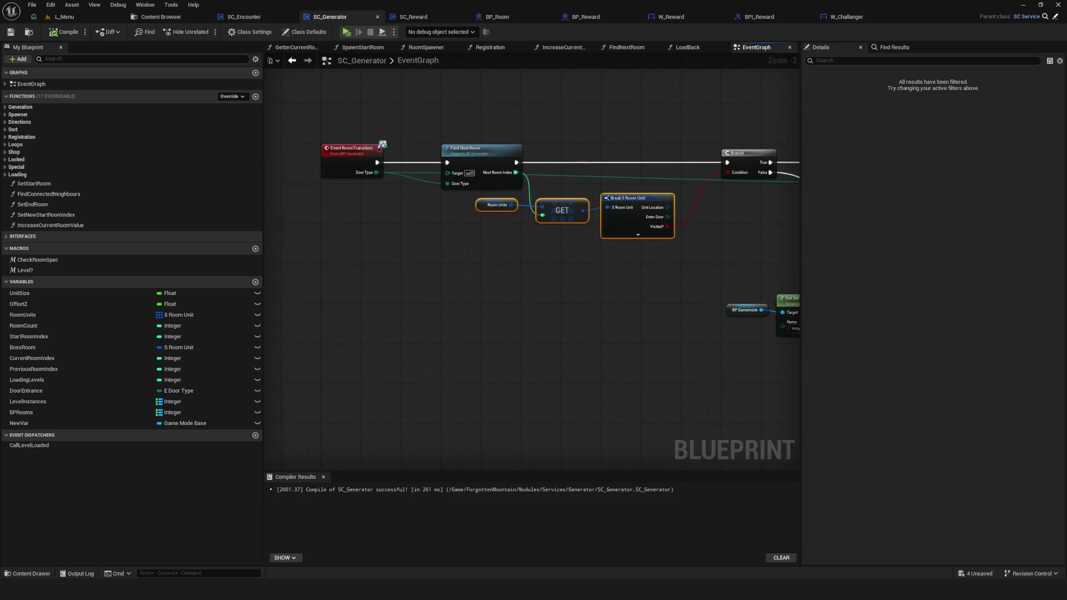
scroll(683, 234, "down", 6)
scroll(465, 335, "up", 7)
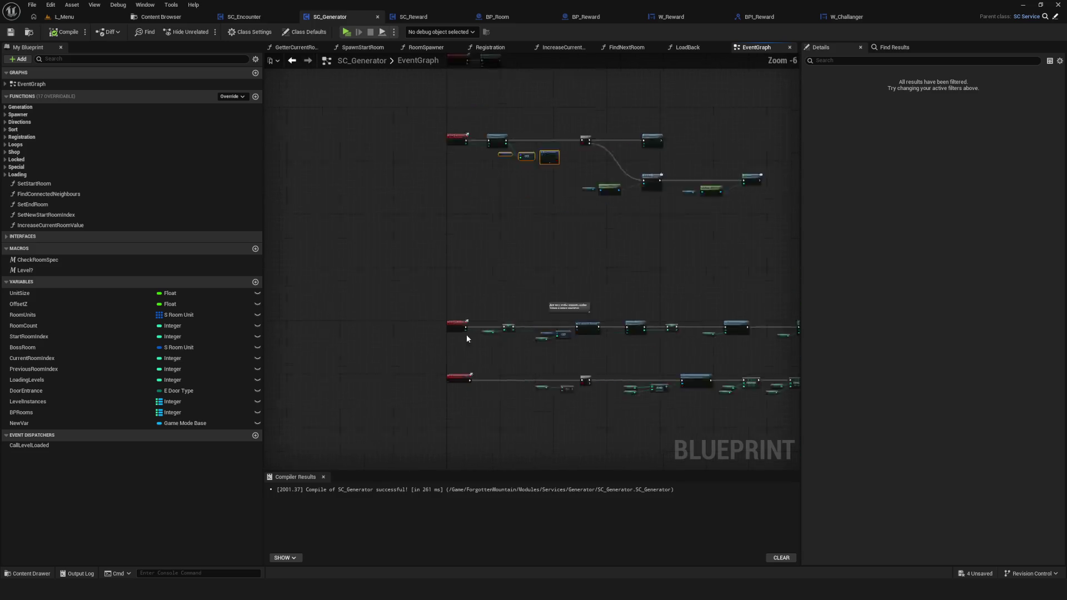
left_click(444, 311)
left_click(497, 409)
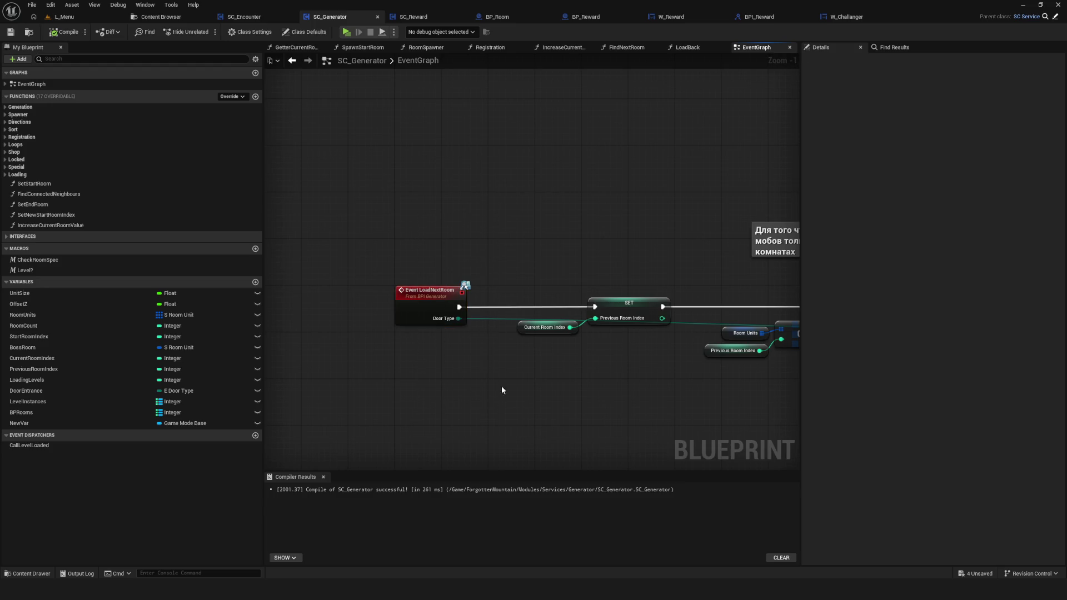
scroll(460, 303, "down", 5)
scroll(411, 343, "up", 1)
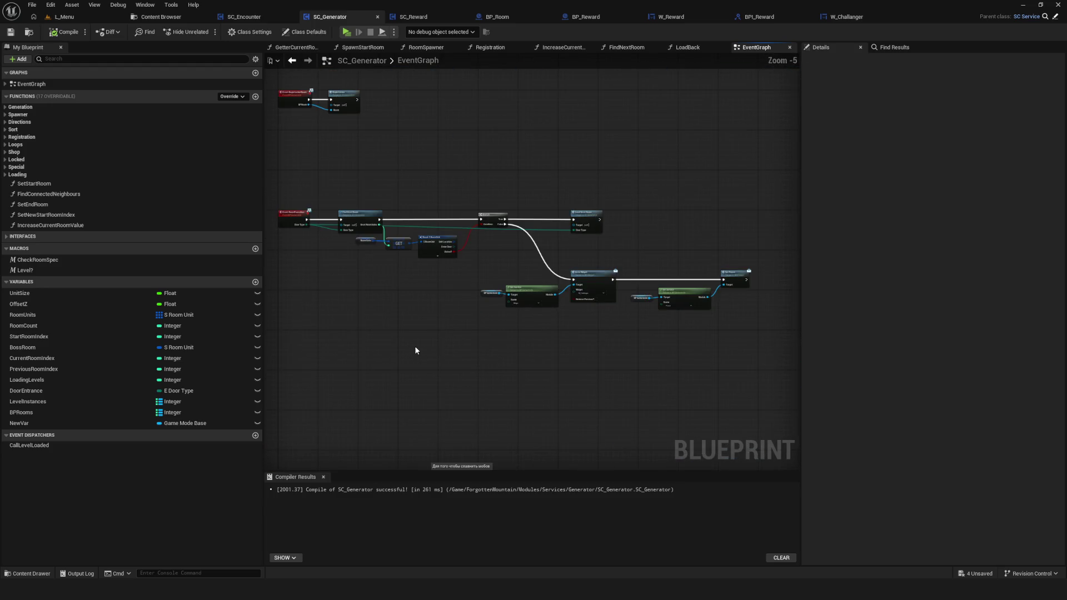
left_click_drag(416, 333, 424, 297)
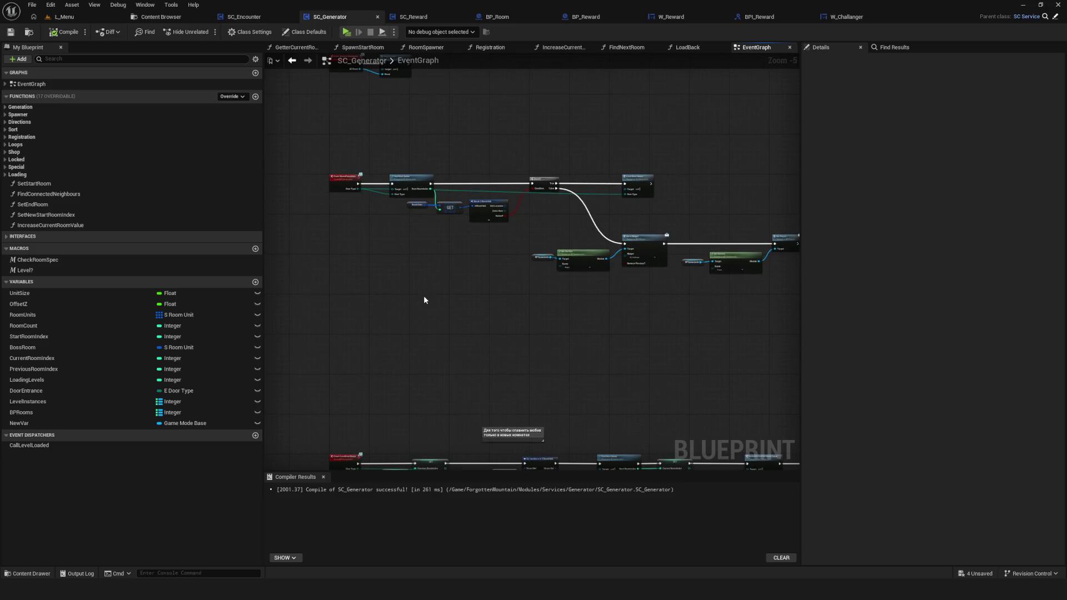
left_click_drag(492, 290, 490, 289)
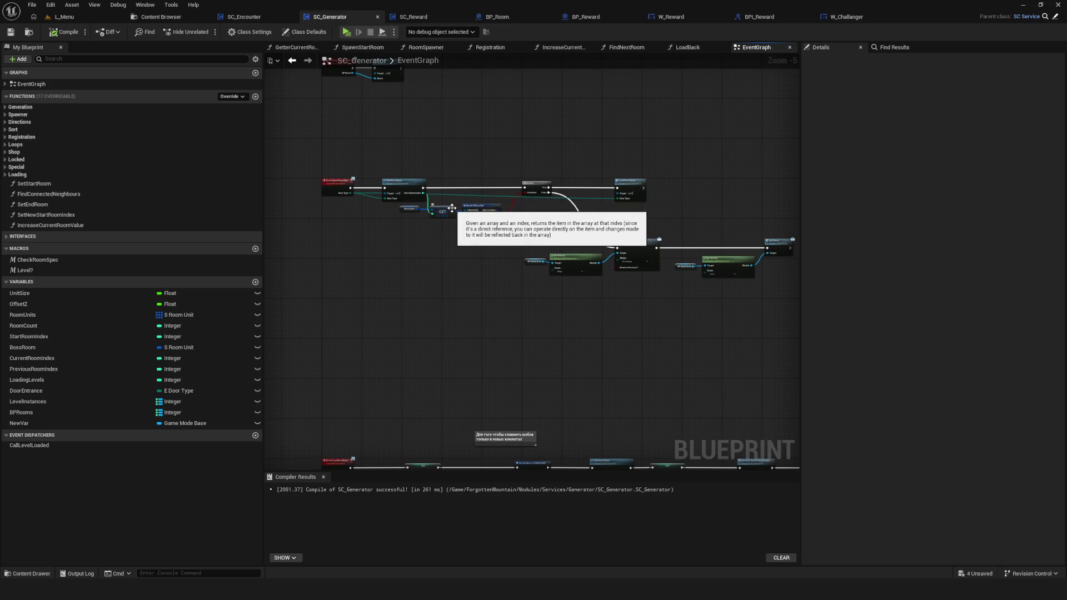
Select the Go to Widget and Get Service nodes and move them slightly lower.
scroll(334, 185, "up", 5)
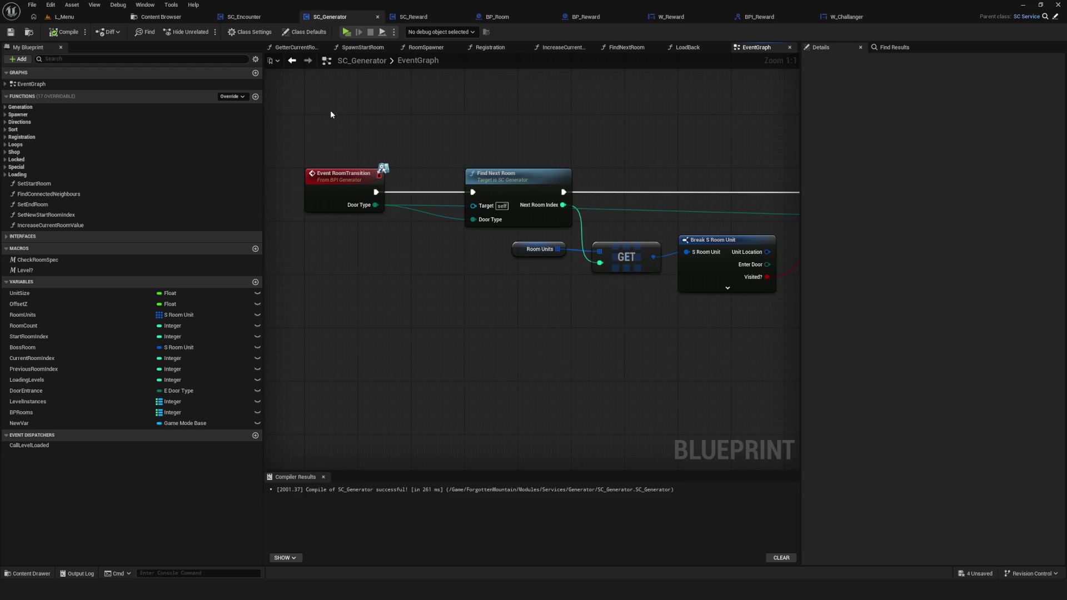
left_click_drag(330, 110, 369, 287)
scroll(473, 298, "down", 4)
mouse_move(673, 336)
left_mouse_down()
mouse_move(561, 286)
mouse_move(466, 266)
left_mouse_up()
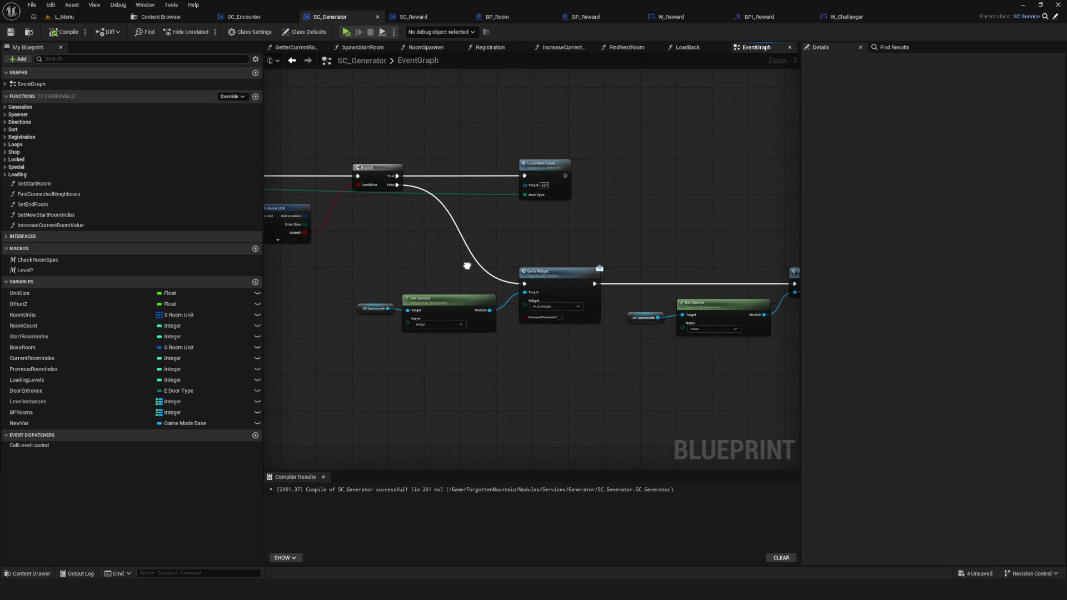
scroll(466, 266, "down", 3)
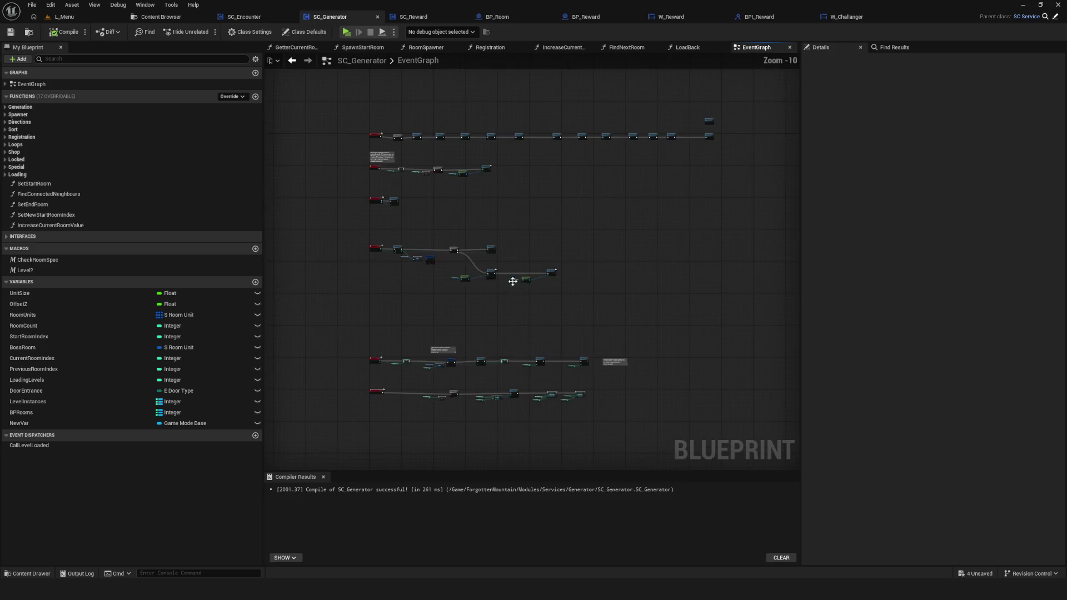
left_click_drag(394, 292, 656, 250)
mouse_move(475, 260)
left_mouse_down()
mouse_move(525, 270)
mouse_move(525, 285)
mouse_move(484, 245)
left_mouse_up()
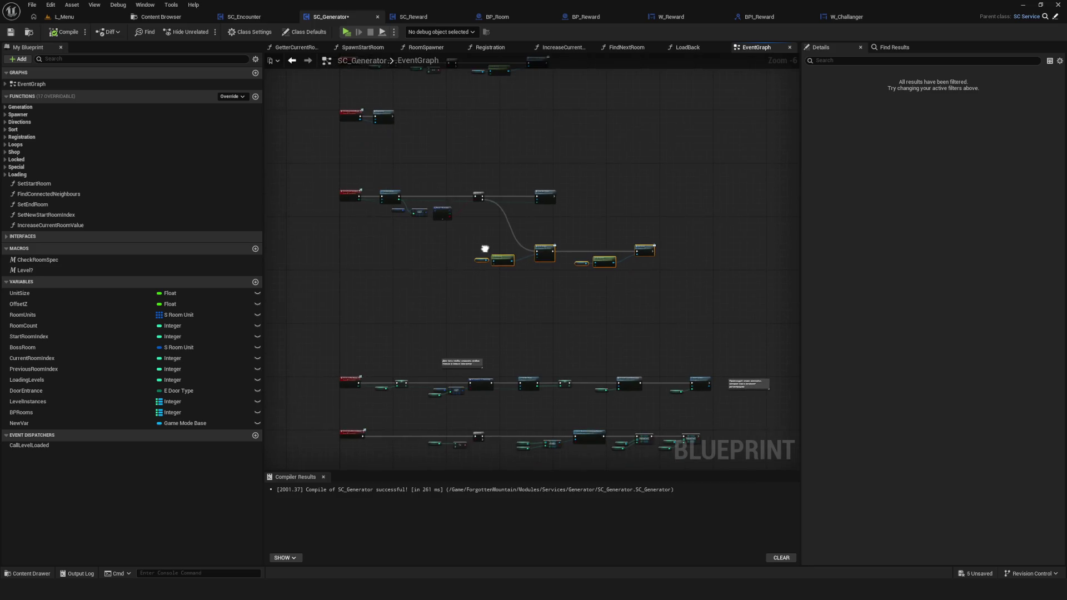
Move the Load Next Room node further right.
scroll(502, 235, "up", 4)
mouse_move(588, 193)
left_mouse_down()
mouse_move(738, 194)
mouse_move(663, 212)
left_mouse_up()
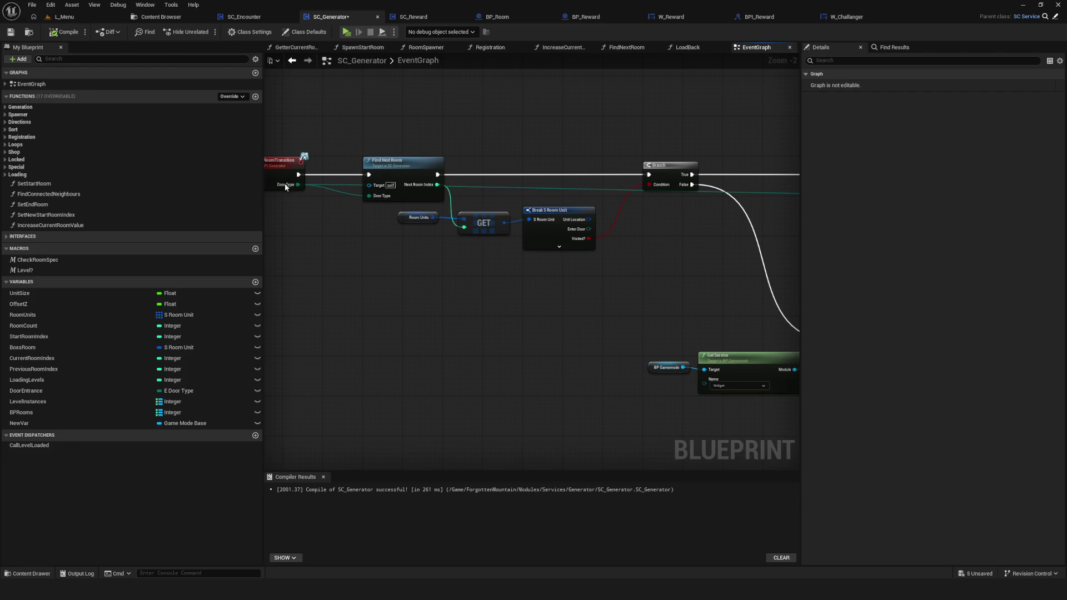
left_click_drag(761, 225, 469, 207)
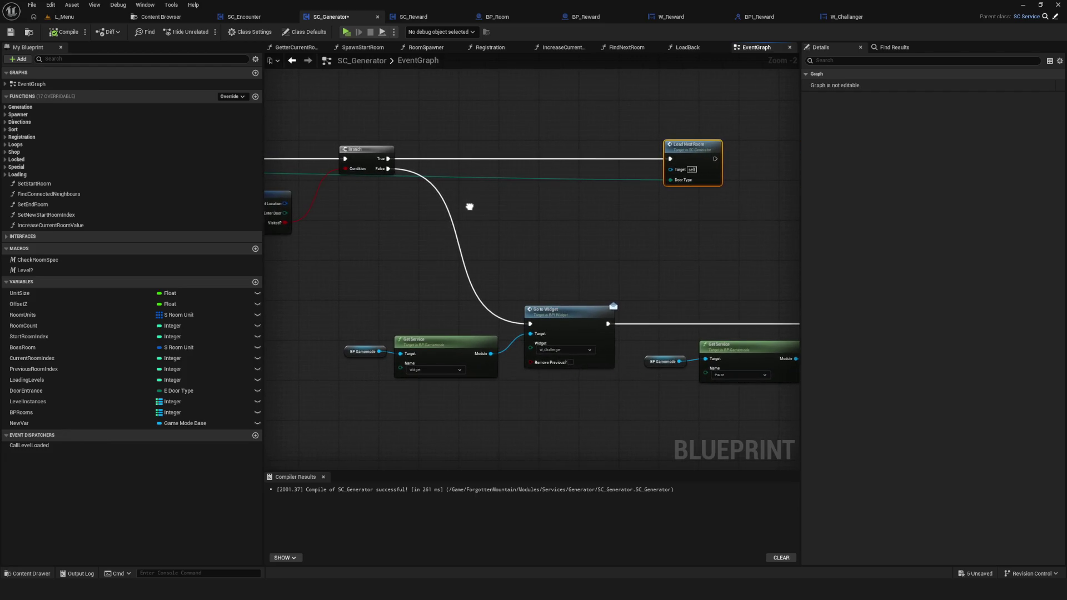
scroll(469, 207, "down", 2)
scroll(494, 245, "up", 1)
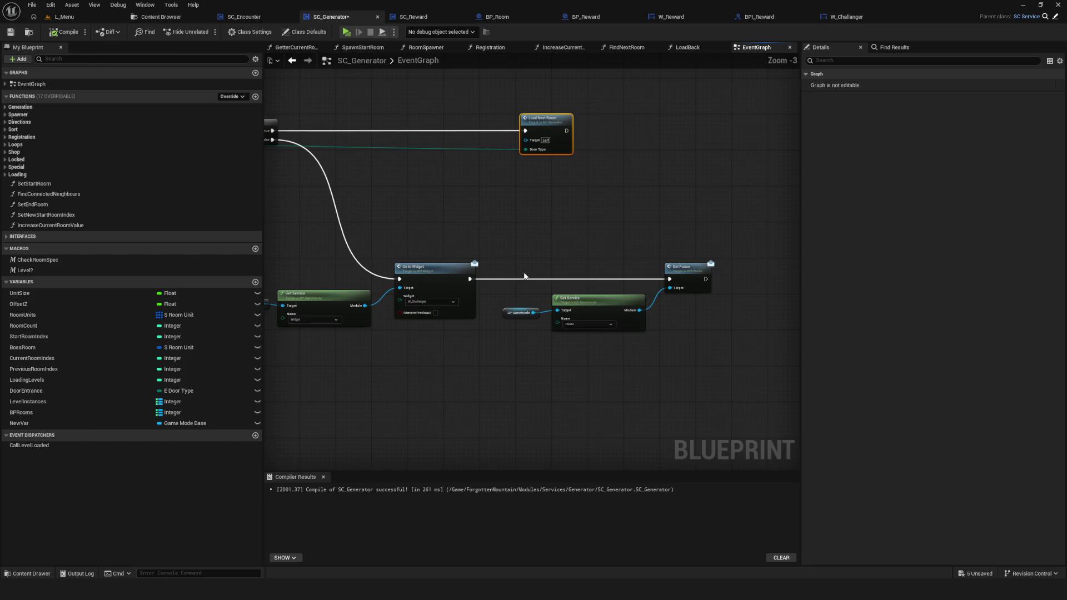
Move the Go to Widget, Get Service and Set Pause nodes to the right.
left_click_drag(525, 269, 591, 255)
left_click_drag(309, 231, 766, 358)
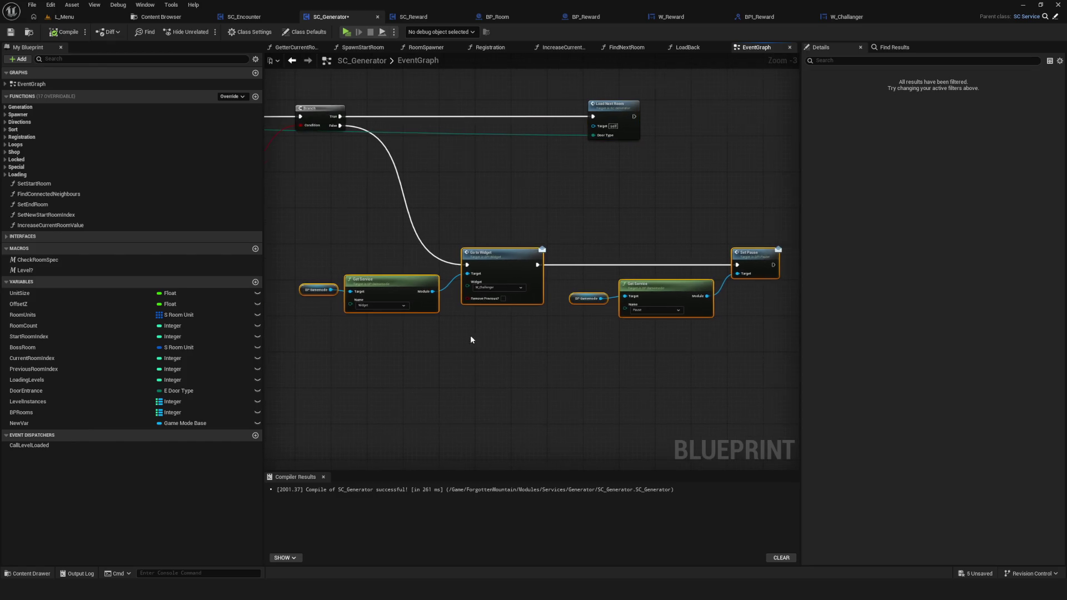
mouse_move(539, 254)
left_mouse_down()
mouse_move(651, 253)
mouse_move(639, 255)
left_mouse_up()
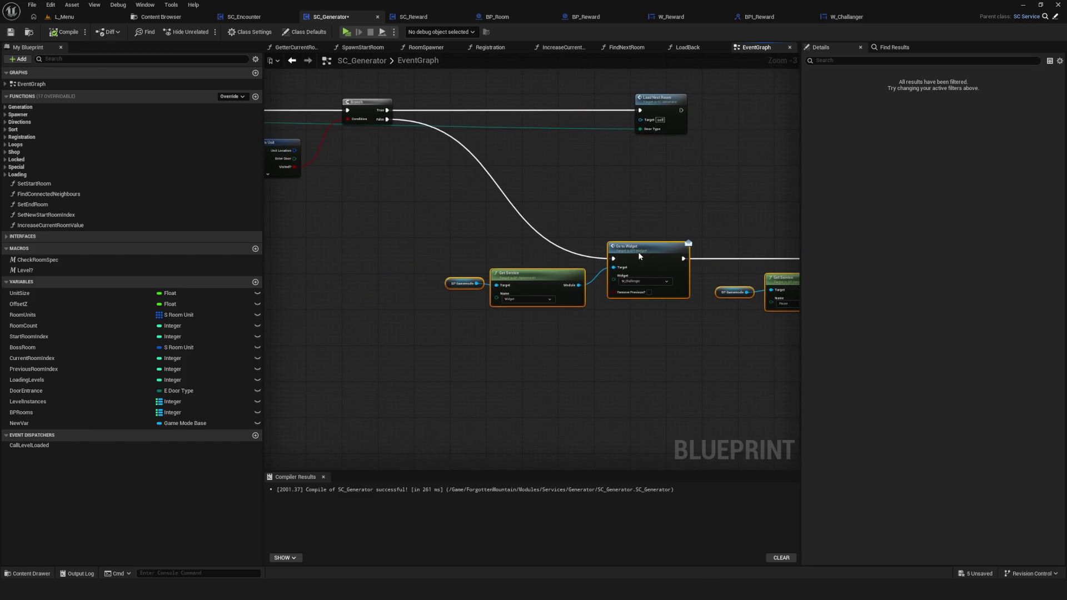
scroll(565, 256, "down", 6)
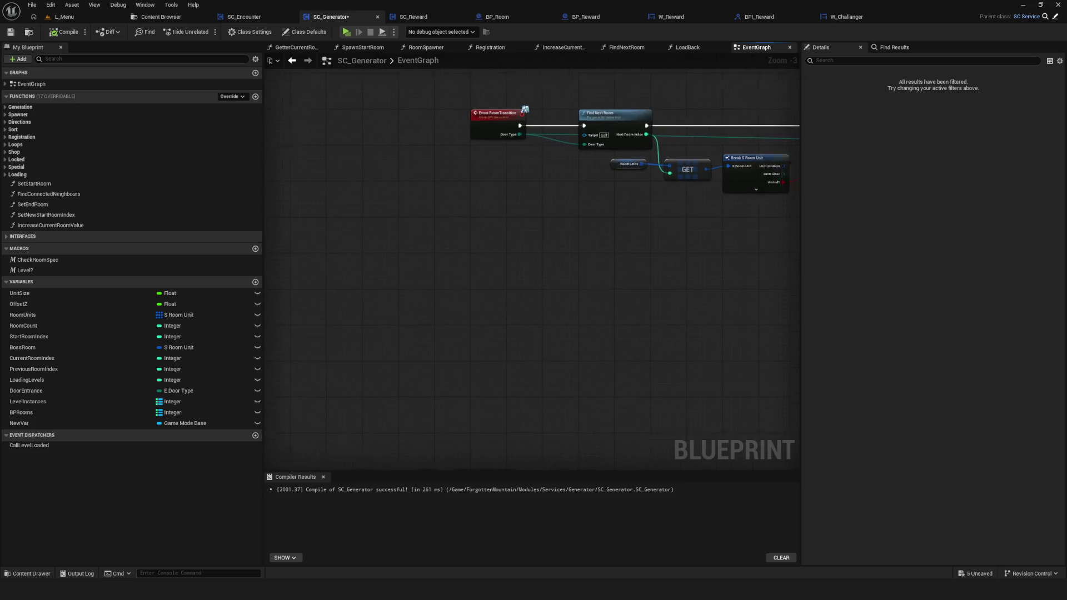
scroll(631, 274, "up", 3)
Nudge the Go to Widget, Get Service and BP Gamemode nodes up-left.
left_click_drag(631, 295, 500, 305)
scroll(573, 224, "up", 4)
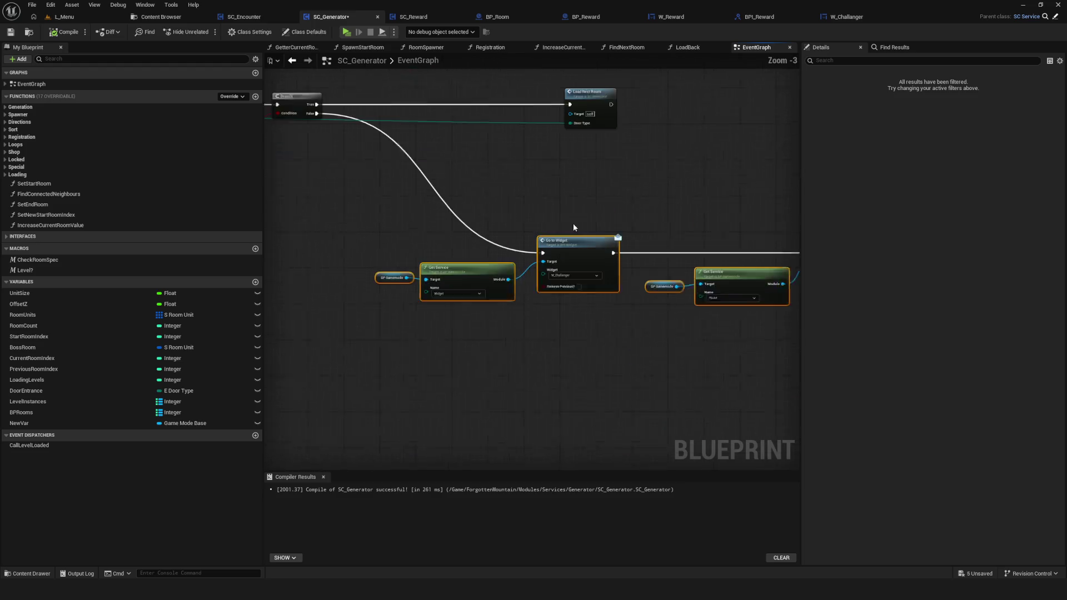
left_click_drag(605, 258, 593, 257)
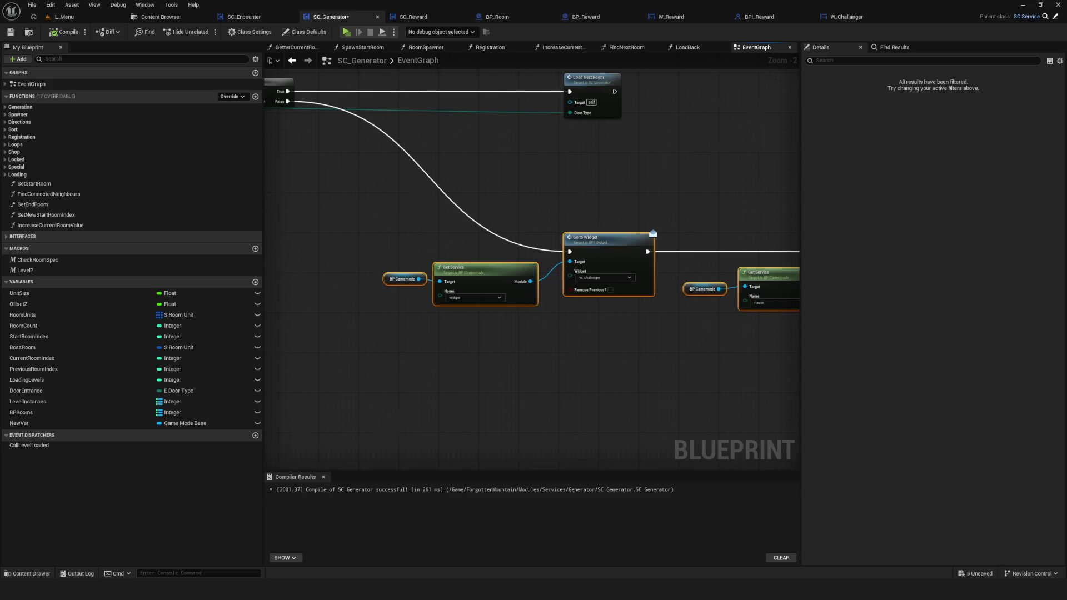
scroll(593, 257, "down", 5)
scroll(464, 277, "up", 4)
left_click_drag(464, 277, 484, 326)
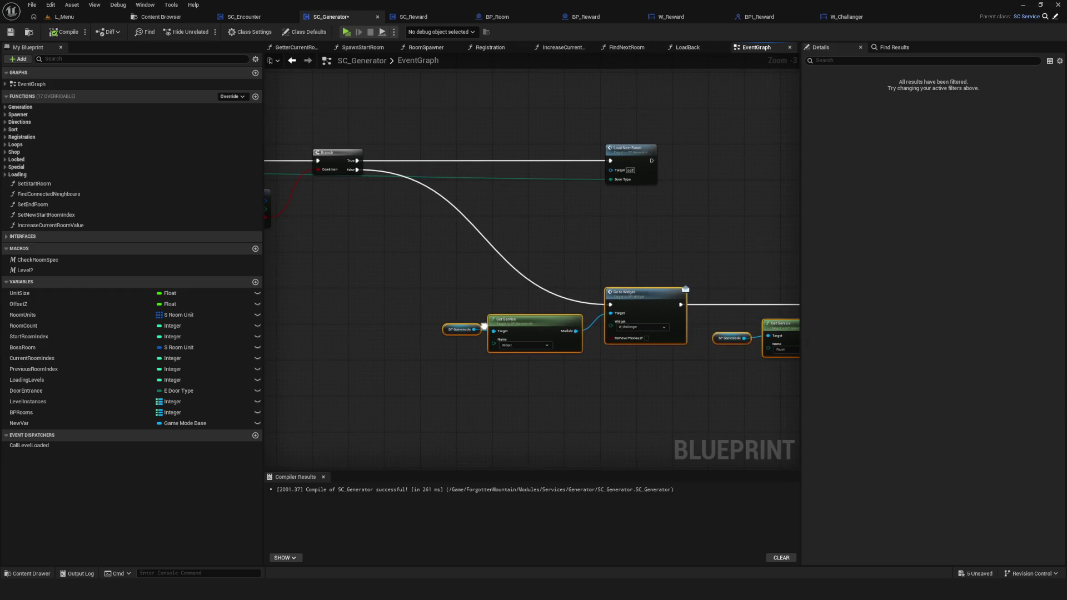
left_click_drag(484, 327, 562, 334)
Compile and save SC_Generator, then centre on Find Next Room and select DoorEntrance.
key("F7")
key("ctrl+s")
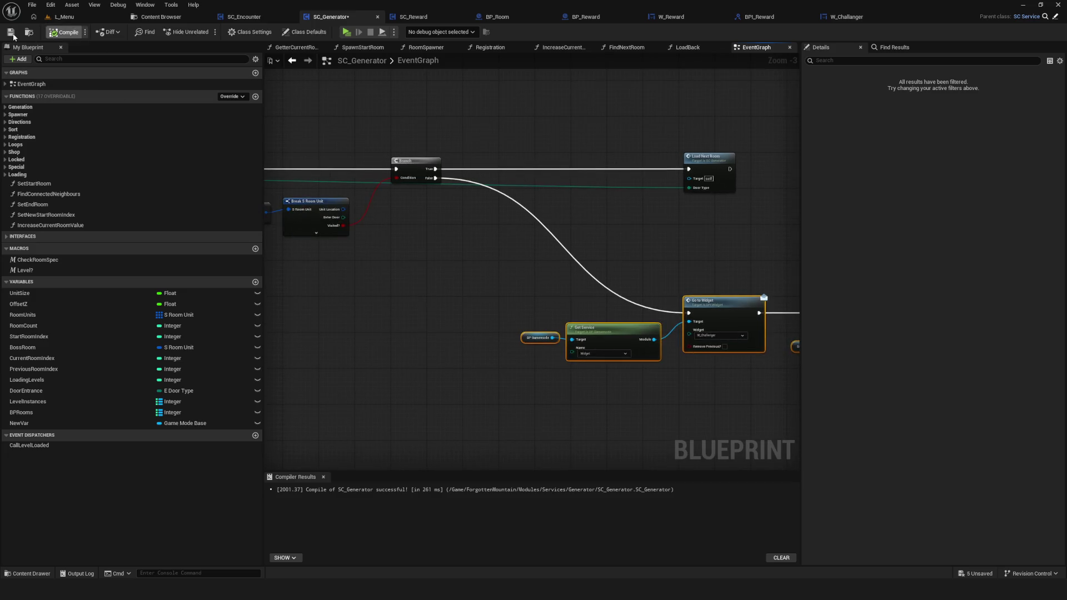
mouse_move(608, 203)
left_mouse_down()
mouse_move(605, 243)
mouse_move(749, 248)
left_mouse_up()
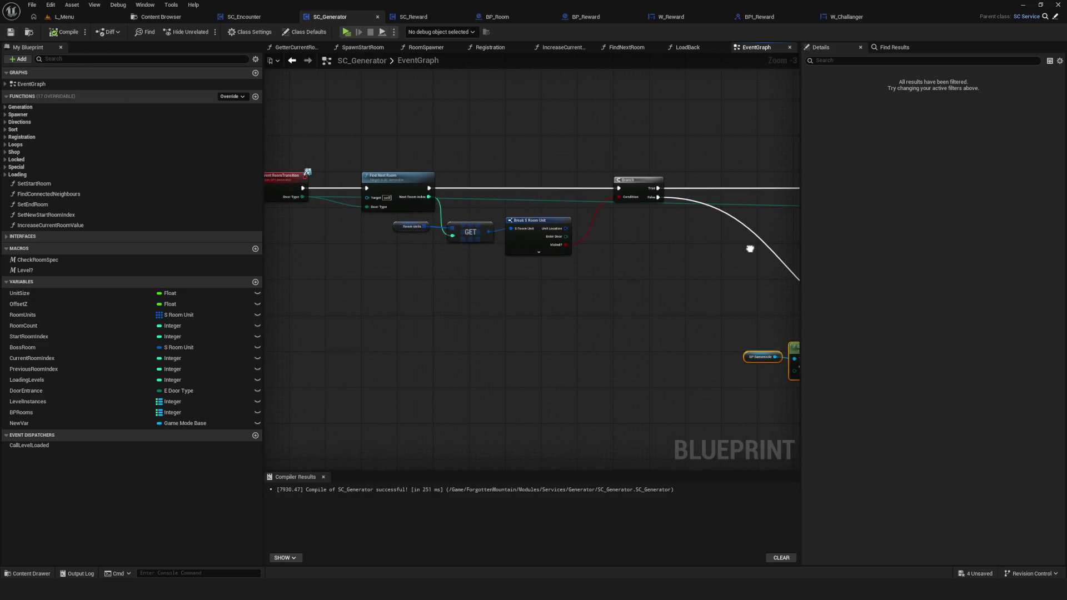
scroll(300, 185, "up", 3)
left_click_drag(679, 227, 609, 234)
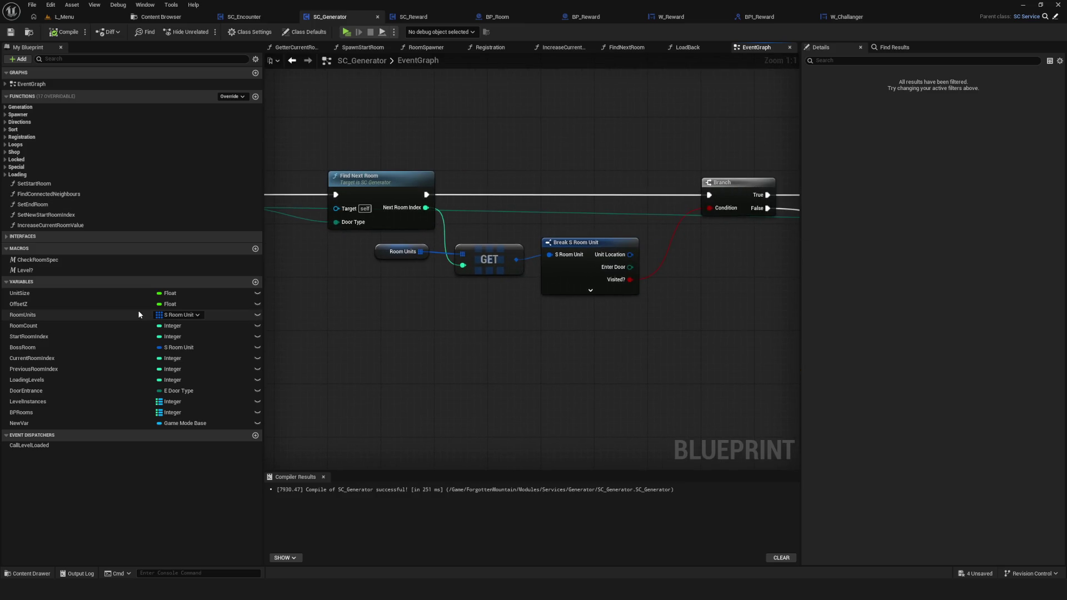
left_click(57, 389)
List all references to the DoorEntrance variable by name.
mouse_move(419, 352)
left_mouse_down()
mouse_move(715, 325)
mouse_move(354, 262)
left_mouse_up()
scroll(429, 289, "down", 5)
scroll(429, 289, "up", 3)
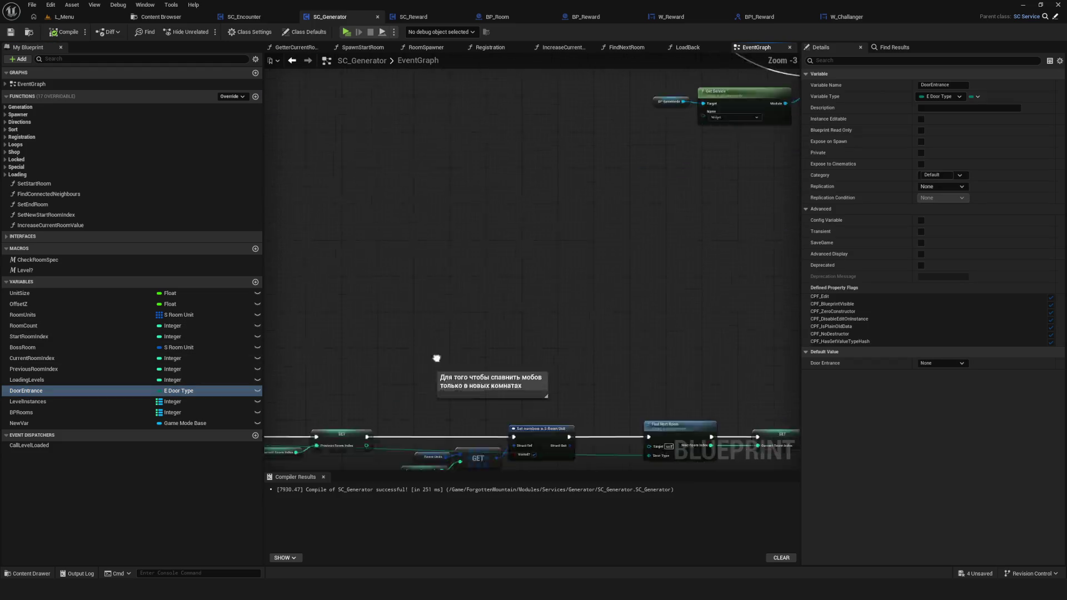
left_click_drag(433, 389, 567, 294)
right_click(43, 391)
mouse_move(89, 421)
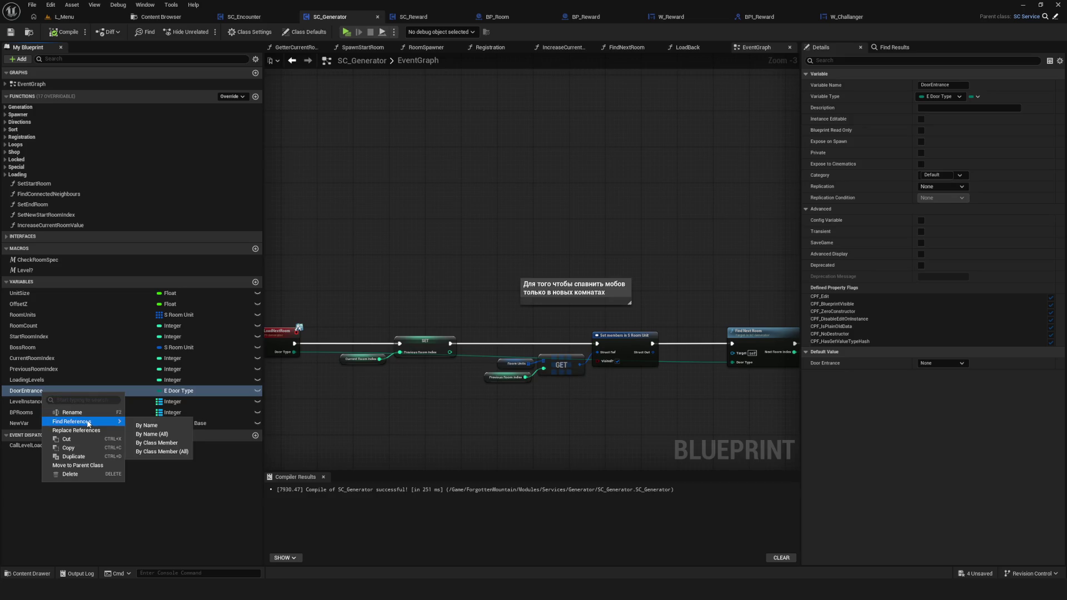
left_click(169, 424)
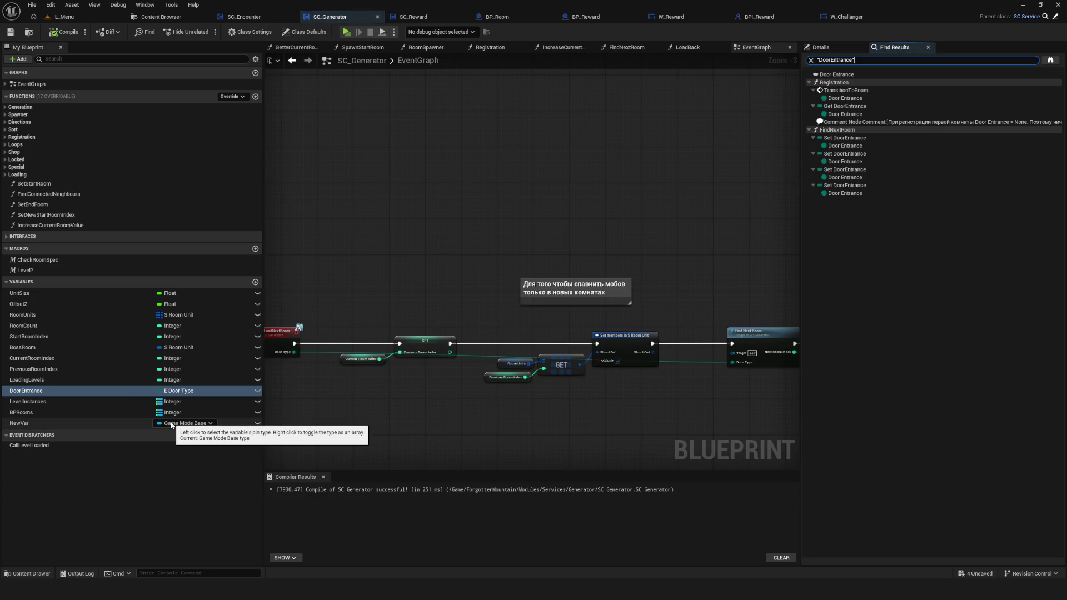
Inspect the DoorEntrance uses in TransitionToRoom and FindNextRoom's two Set DoorEntrance nodes.
scroll(418, 298, "down", 4)
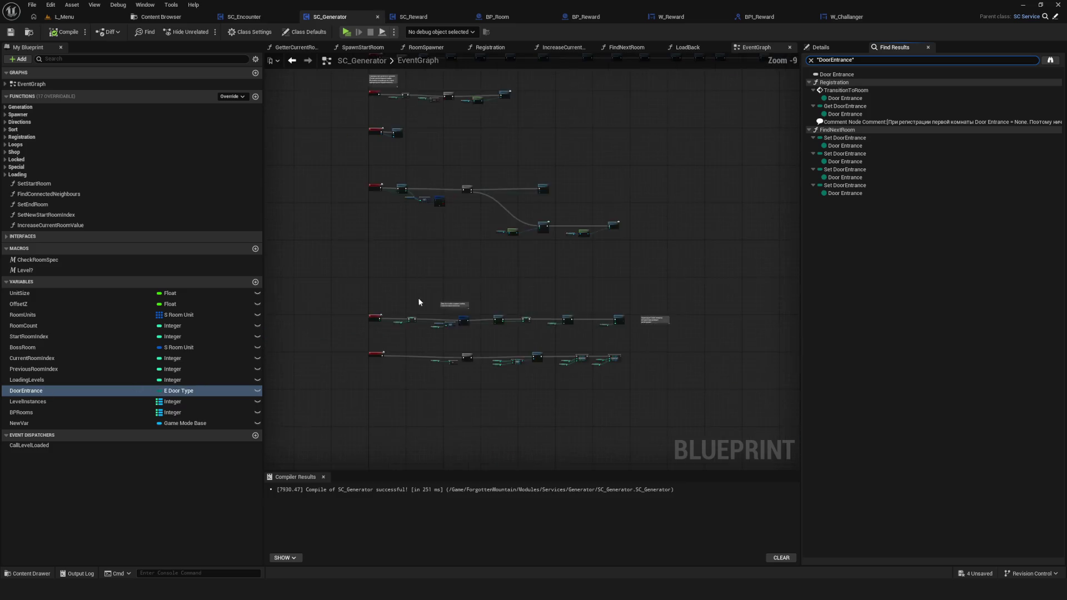
left_click(845, 99)
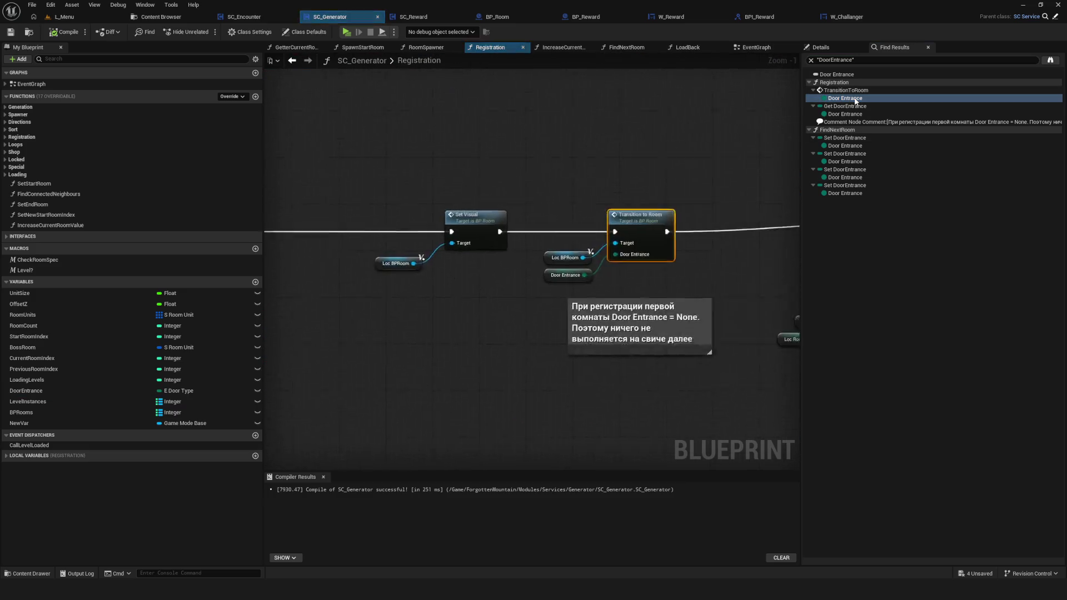
scroll(591, 295, "down", 4)
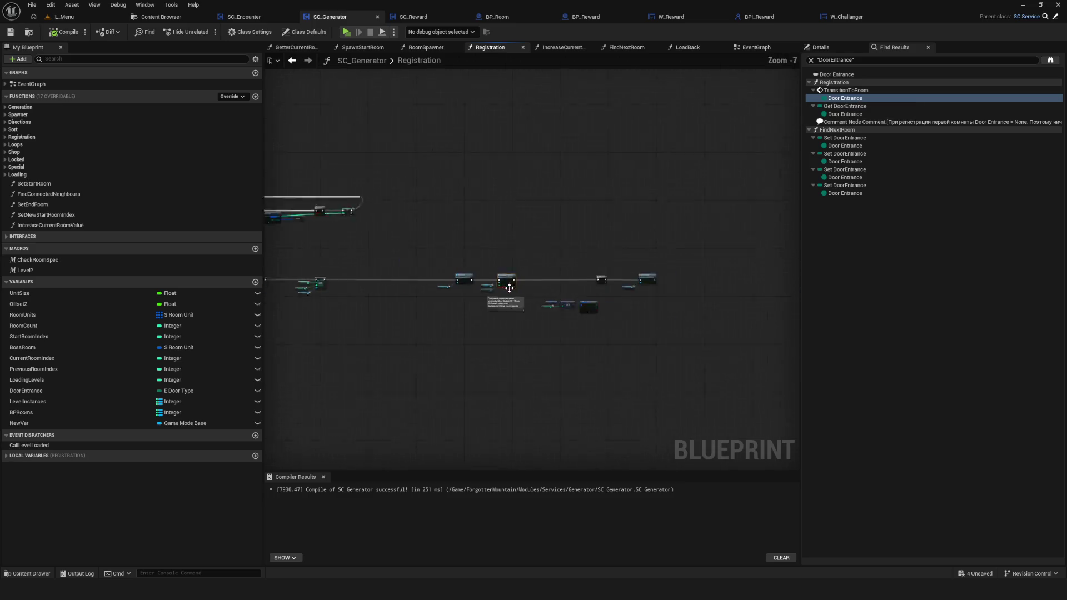
scroll(455, 295, "up", 4)
left_click_drag(455, 294, 458, 295)
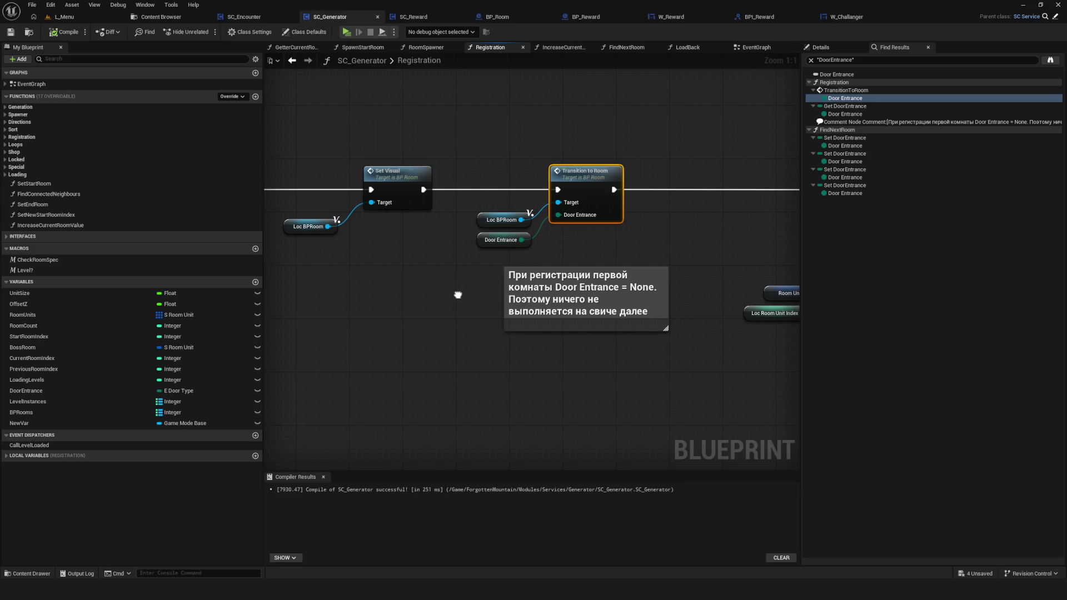
scroll(611, 325, "down", 4)
left_click(845, 138)
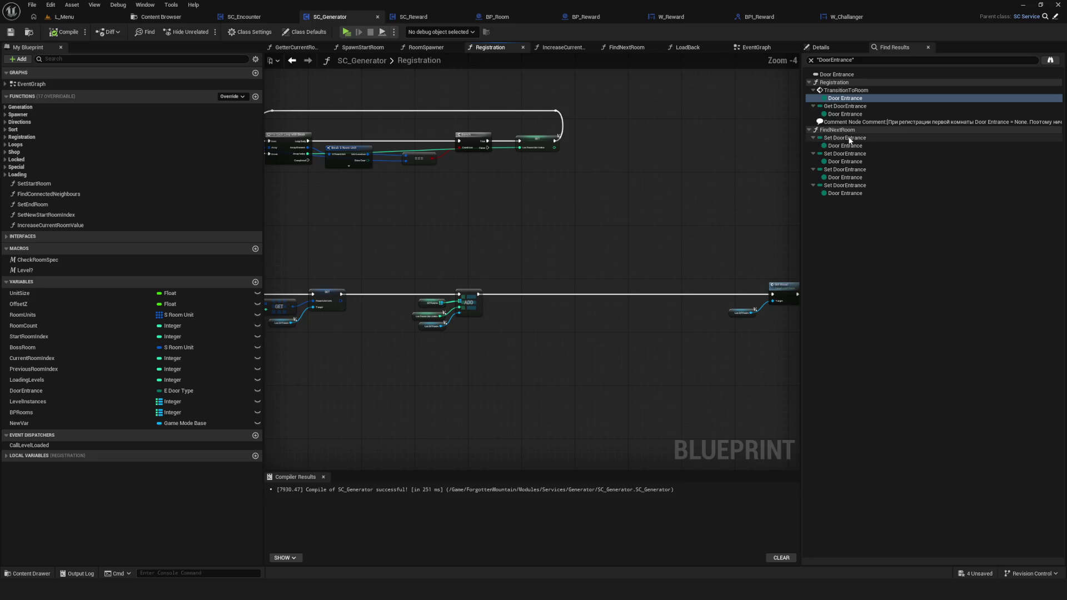
double_click(845, 138)
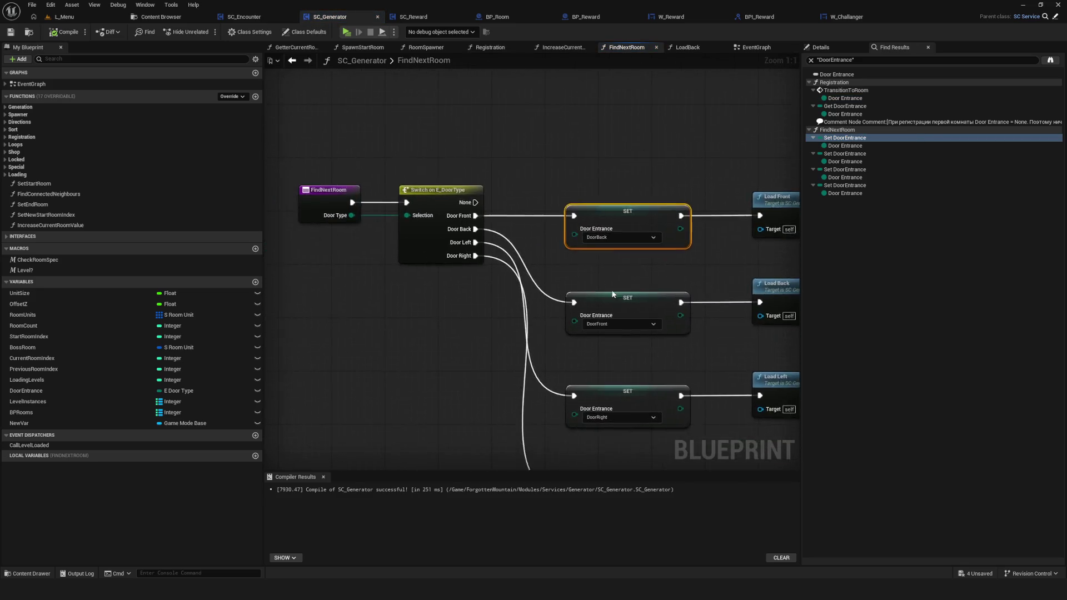
left_click(855, 163)
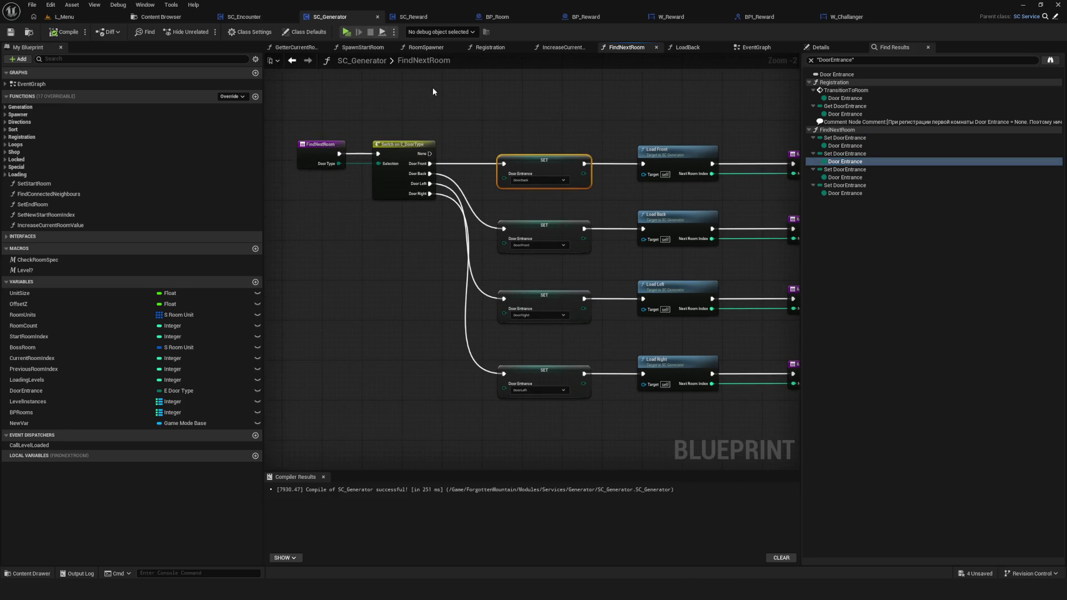
Return to SC_Generator's event graph, select Event RoomTransition, then switch to BP_Room.
left_click(72, 389)
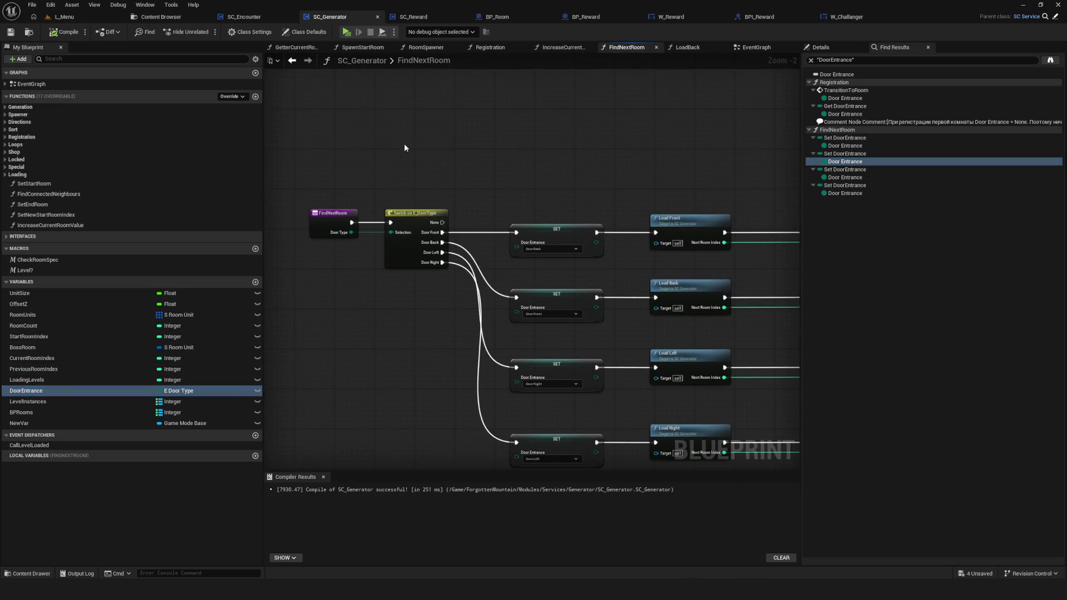
left_click(744, 50)
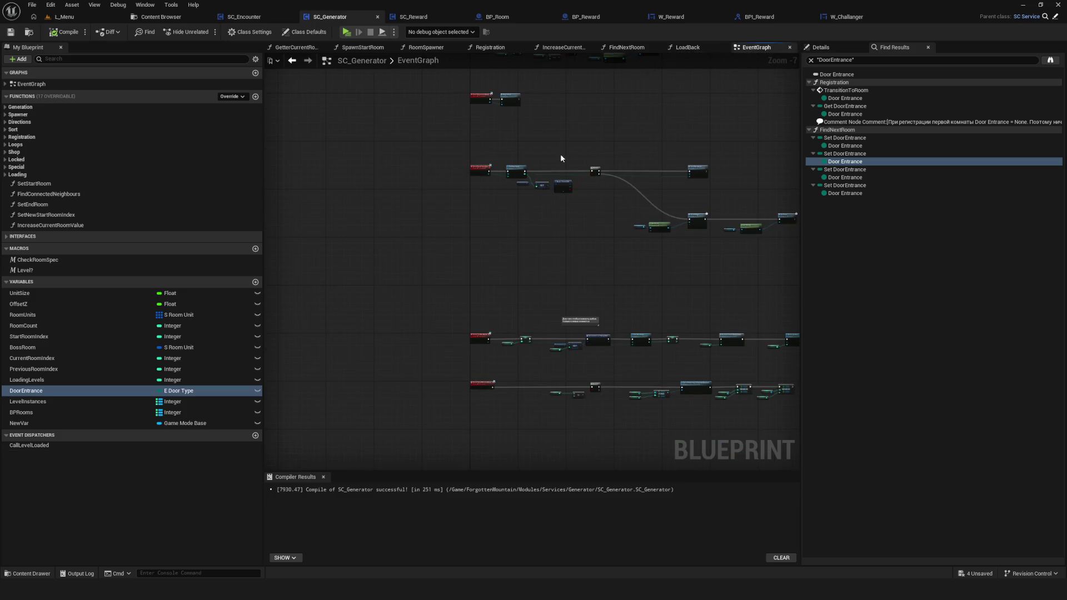
left_click_drag(469, 182, 444, 122)
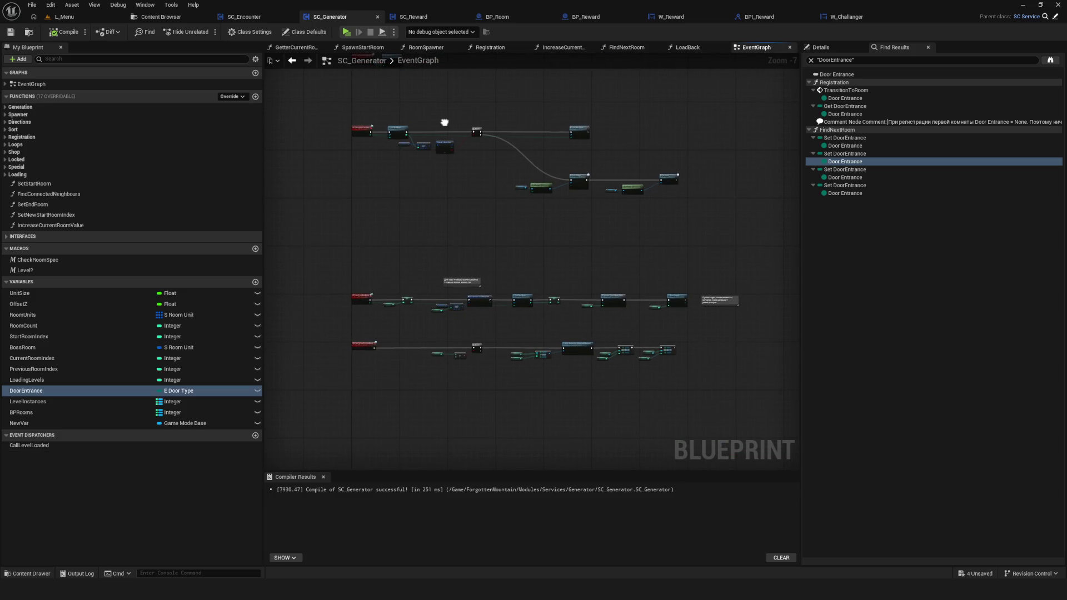
scroll(342, 127, "up", 7)
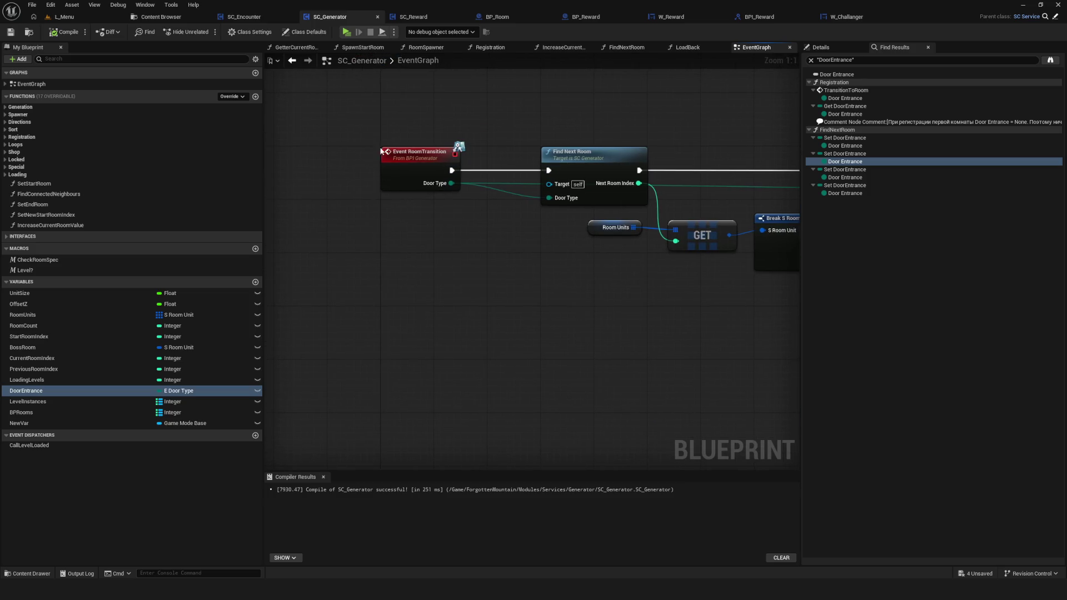
left_click(411, 161)
left_click(497, 16)
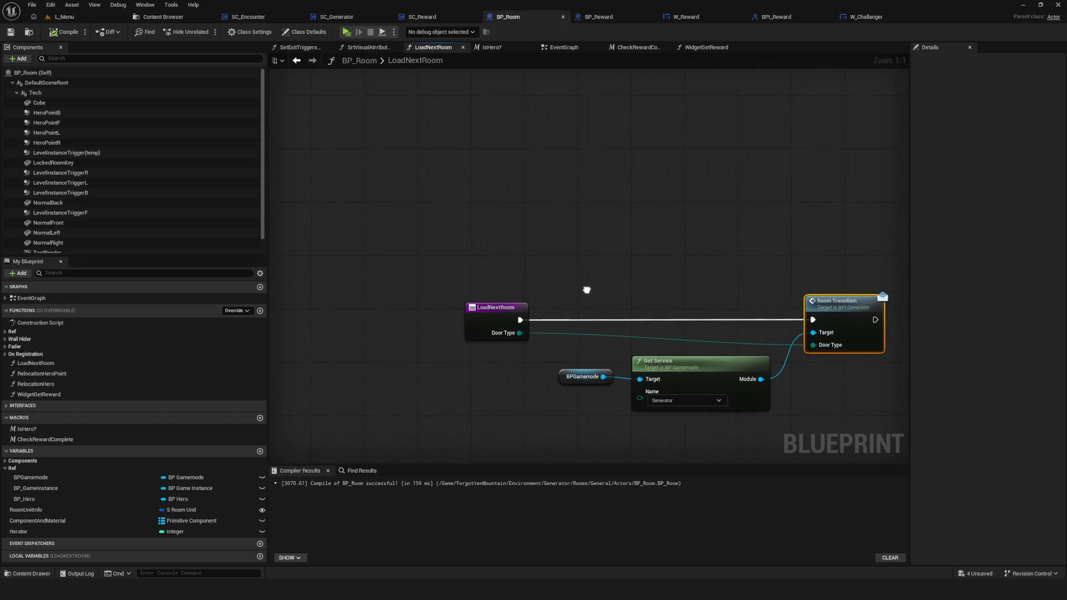
Show BP_Room's EventGraph and pan toward the TransitionToRoom event.
left_click(564, 48)
scroll(500, 235, "down", 5)
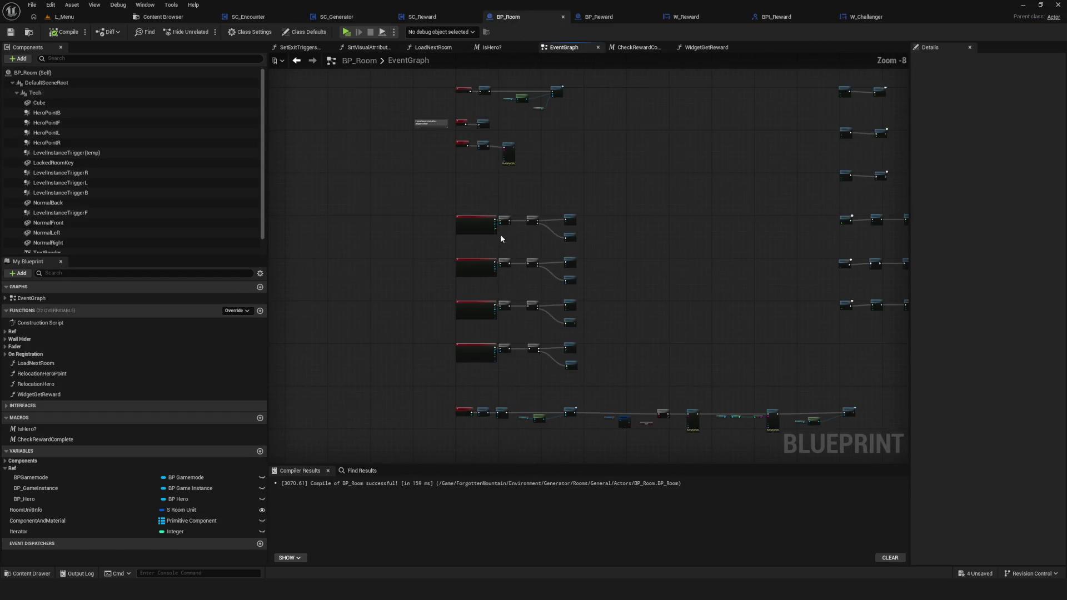
scroll(518, 237, "up", 3)
mouse_move(550, 239)
left_mouse_down()
mouse_move(541, 235)
mouse_move(537, 281)
mouse_move(518, 306)
mouse_move(447, 327)
left_mouse_up()
scroll(446, 327, "down", 2)
scroll(495, 338, "up", 4)
Select the TransitionToRoom node to review its inputs, then return to SC_Generator.
mouse_move(305, 205)
left_mouse_down()
mouse_move(334, 299)
mouse_move(674, 369)
left_mouse_up()
scroll(552, 350, "down", 4)
scroll(553, 353, "up", 4)
mouse_move(362, 202)
left_mouse_down()
mouse_move(636, 405)
mouse_move(659, 466)
left_mouse_up()
left_click_drag(385, 319, 445, 437)
scroll(478, 352, "down", 6)
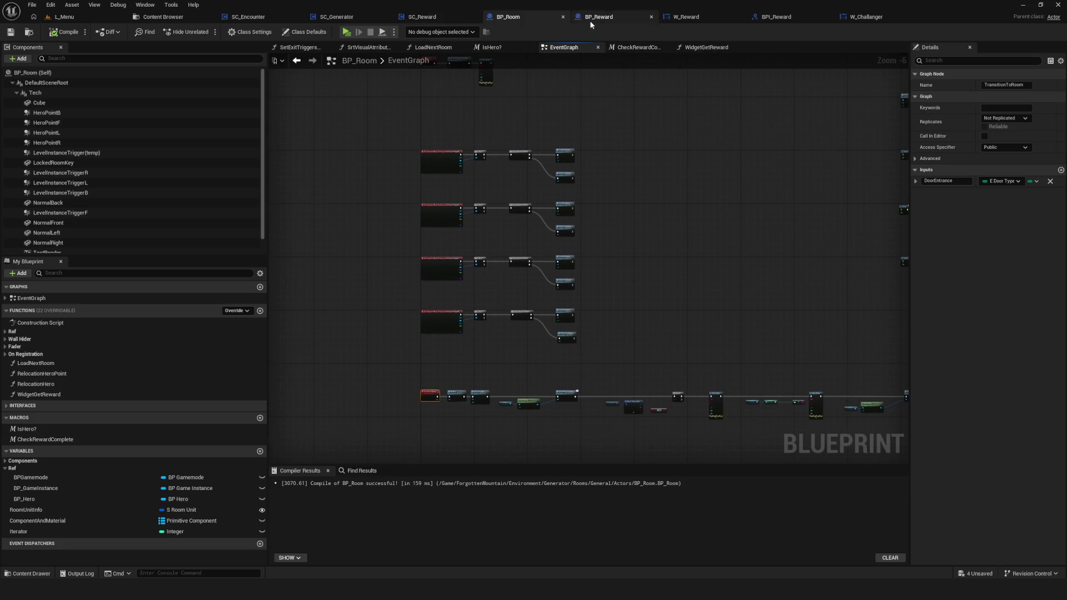
left_click(336, 17)
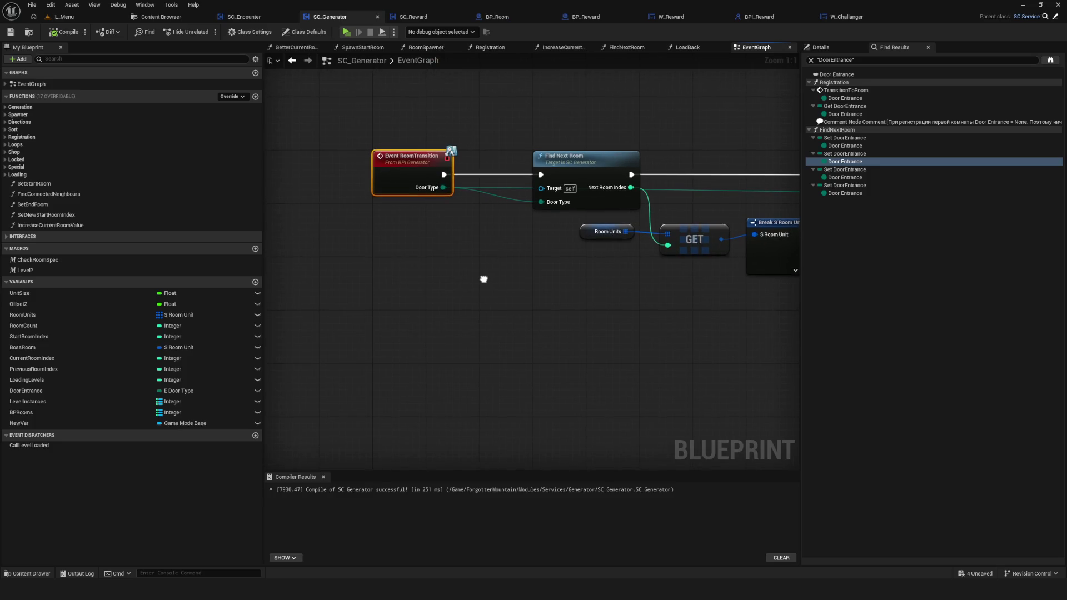
Select the LoadNextRoom event and SET nodes, then open the Registration function graph.
scroll(486, 278, "down", 10)
scroll(488, 281, "up", 9)
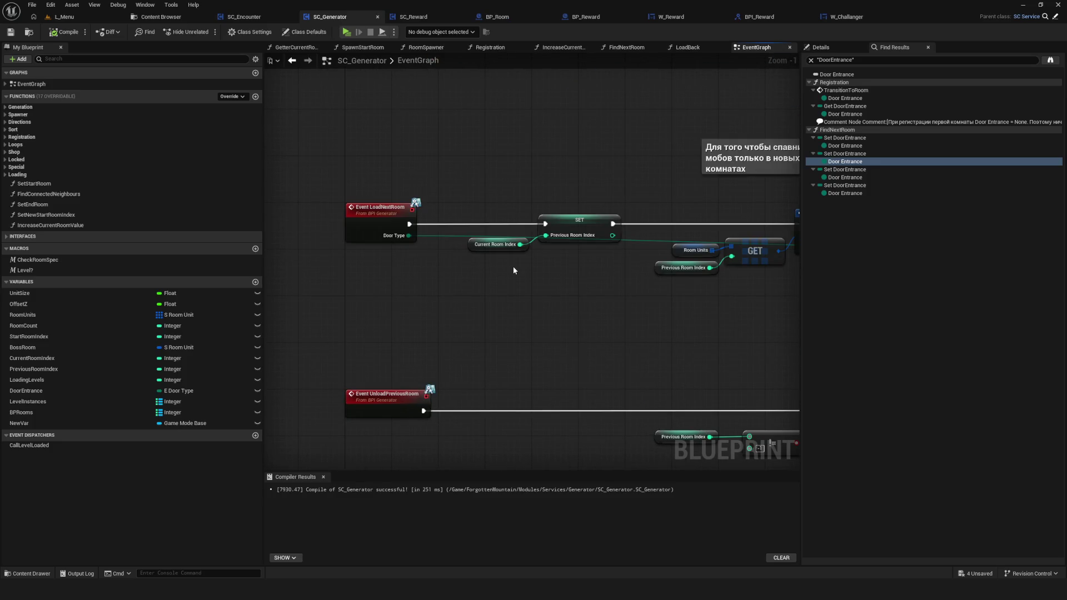
mouse_move(367, 150)
left_mouse_down()
mouse_move(624, 309)
mouse_move(681, 305)
left_mouse_up()
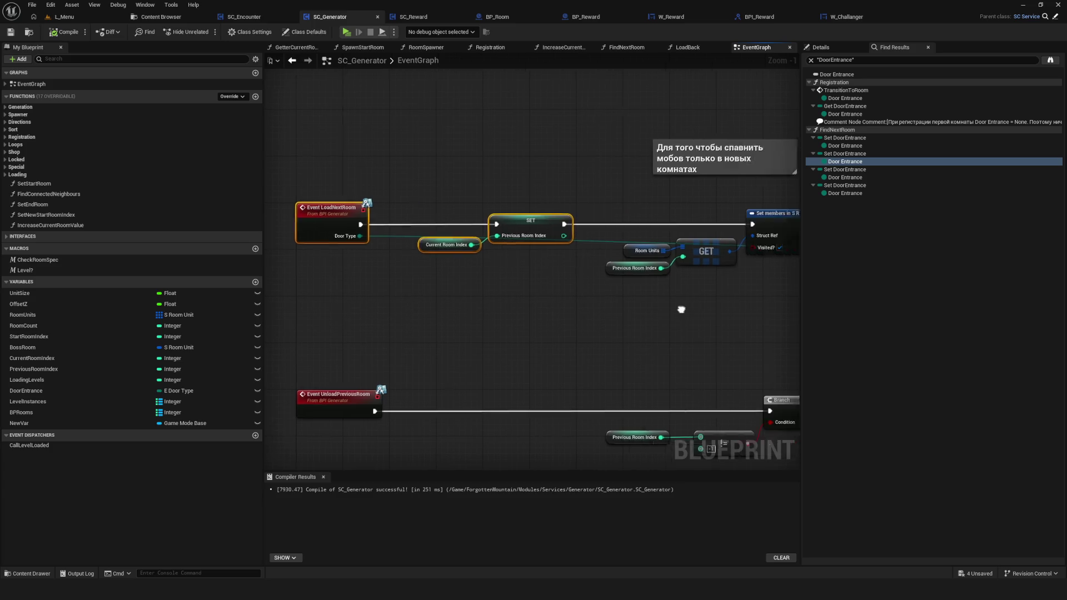
scroll(482, 321, "down", 5)
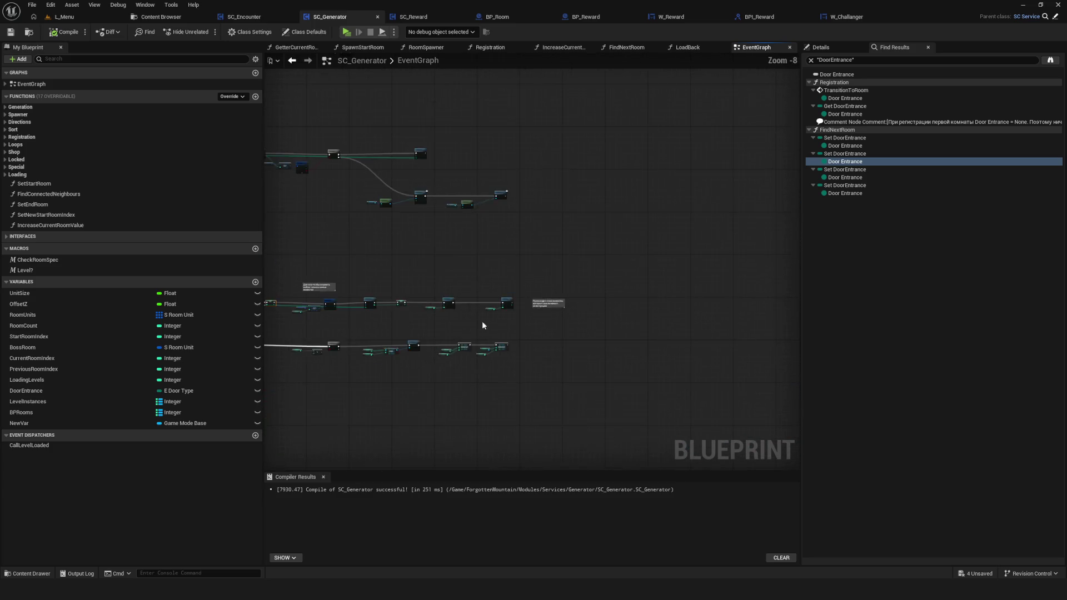
scroll(560, 336, "up", 7)
left_click_drag(491, 326, 496, 325)
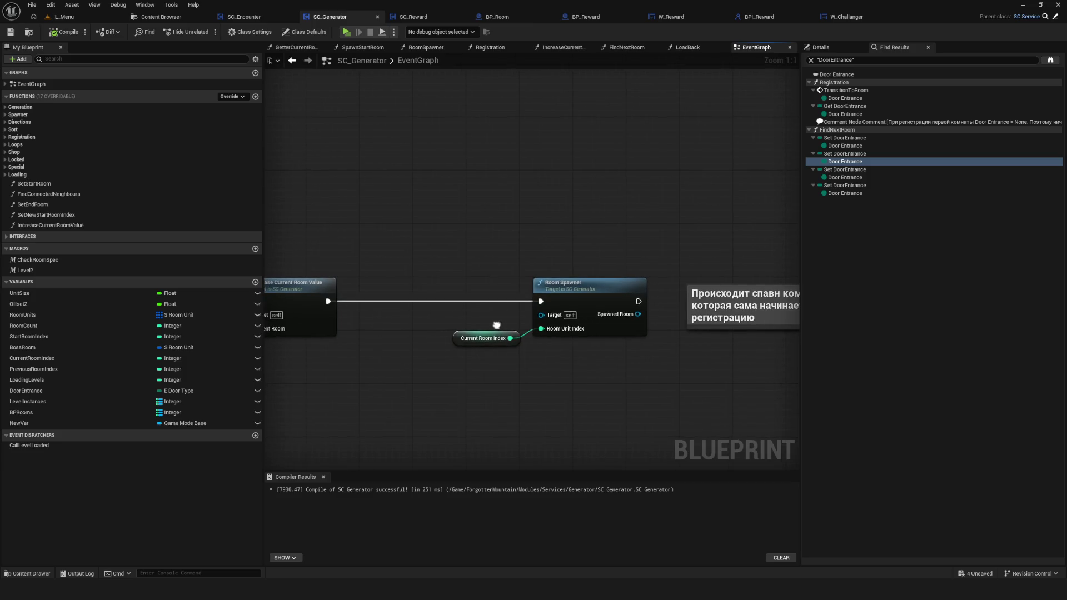
scroll(515, 290, "down", 5)
scroll(559, 181, "up", 6)
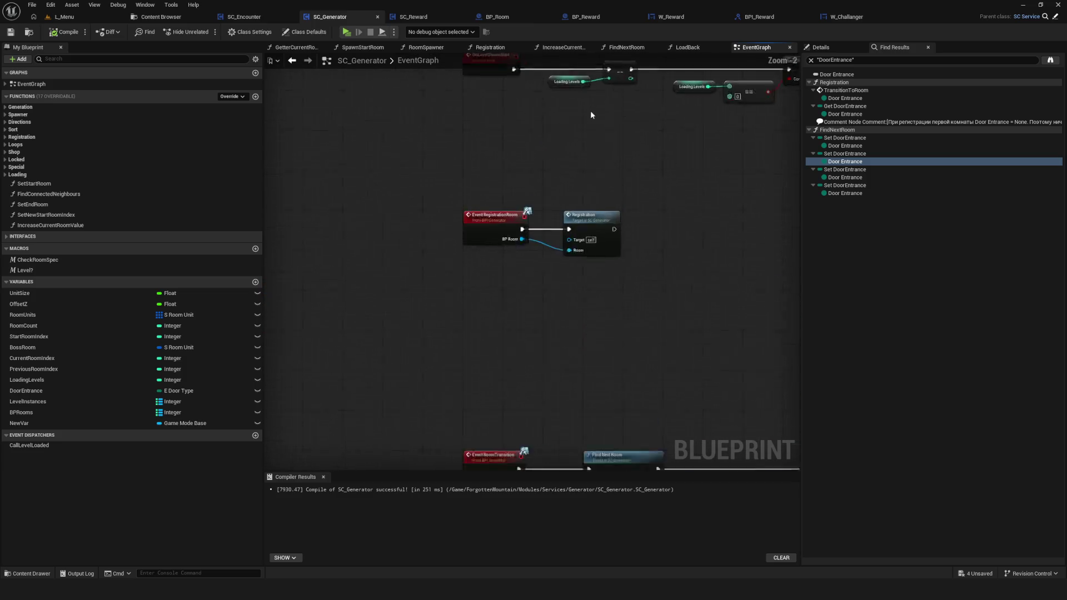
double_click(599, 267)
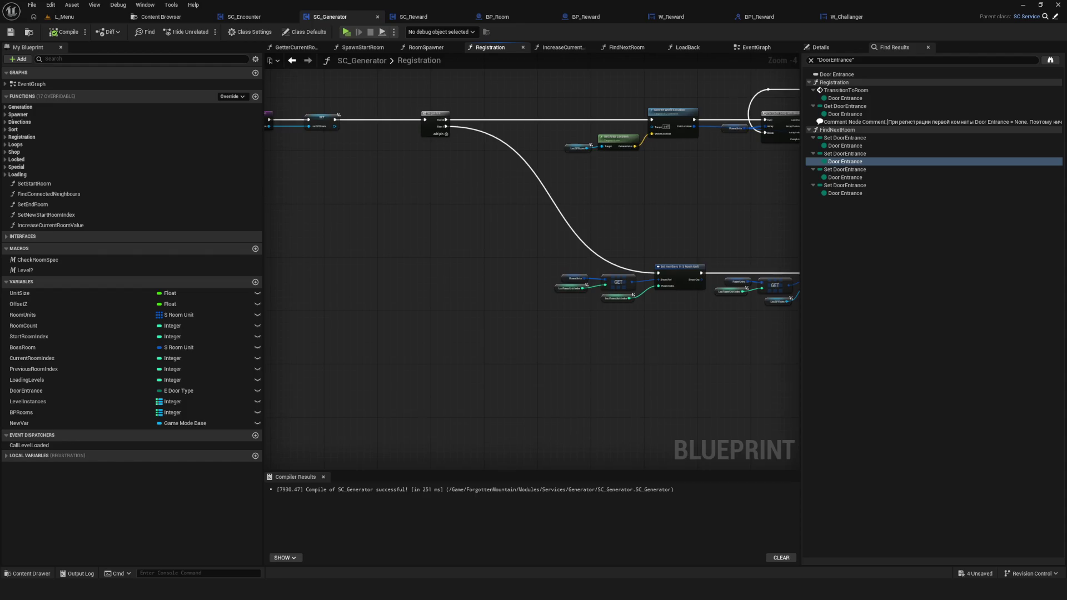
Widen the DoorEntrance Find Results panel and jump to its use in Transition To Room.
left_click_drag(794, 233, 266, 244)
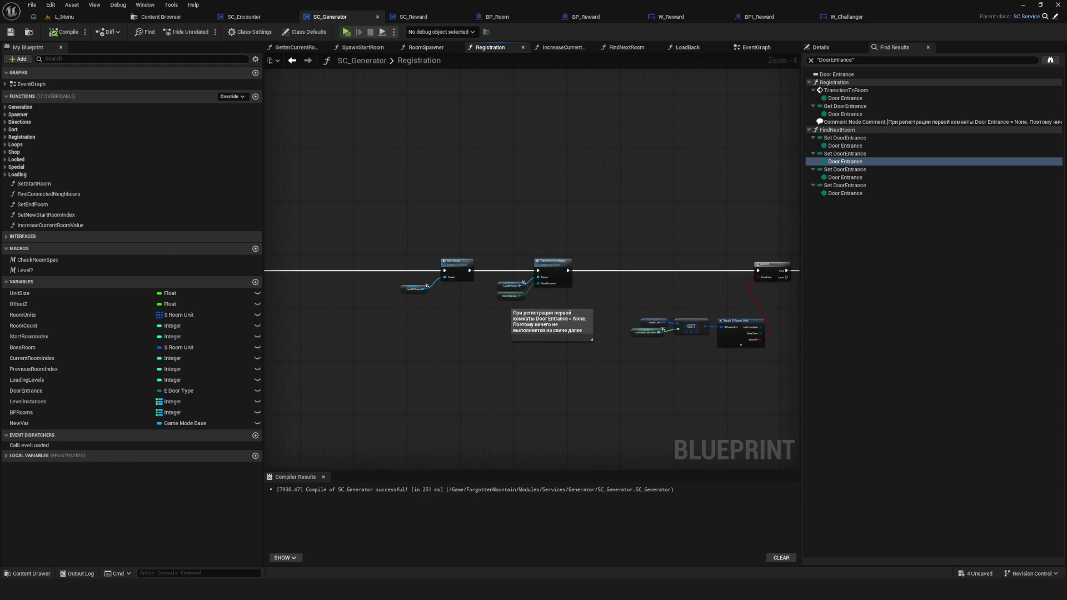
scroll(516, 305, "up", 5)
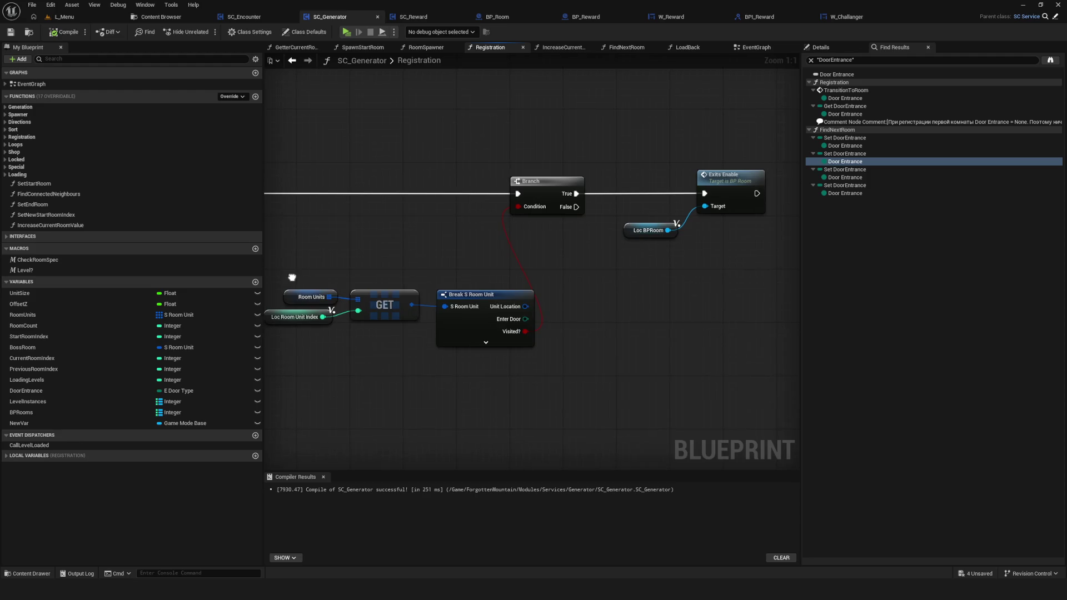
left_click(847, 139)
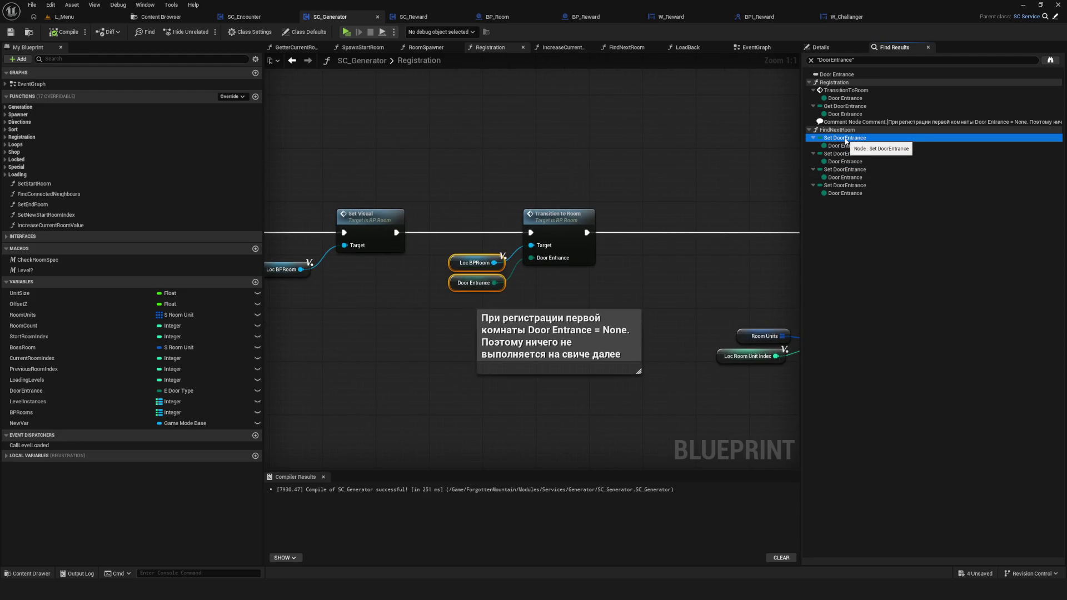
left_click(797, 109)
left_click_drag(796, 109, 720, 110)
left_click(777, 114)
left_click(775, 100)
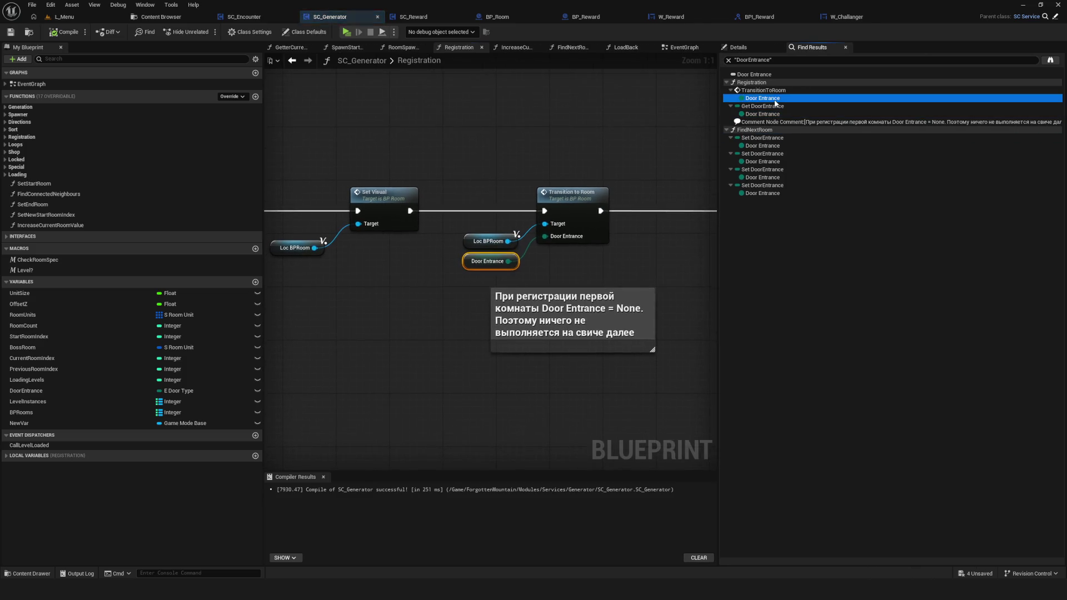
Jump to FindNextRoom's Door Entrance setter and bring the entry and Switch nodes into view.
left_click(773, 148)
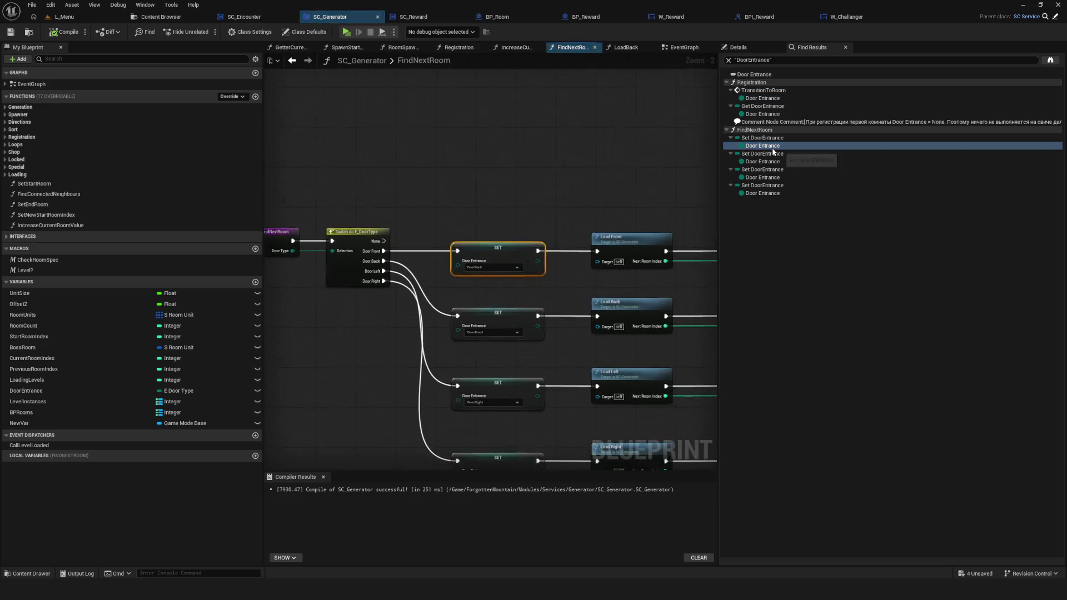
mouse_move(385, 289)
left_mouse_down()
mouse_move(639, 254)
mouse_move(521, 253)
left_mouse_up()
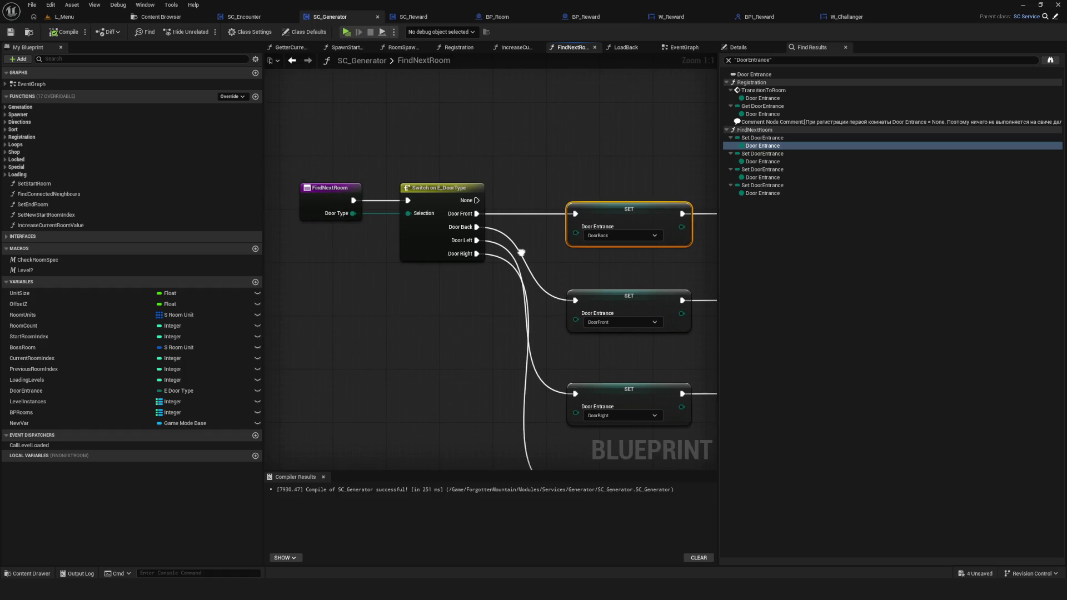
scroll(521, 253, "down", 4)
scroll(428, 237, "up", 4)
left_click(389, 219)
mouse_move(396, 278)
left_mouse_down()
mouse_move(392, 203)
mouse_move(445, 205)
left_mouse_up()
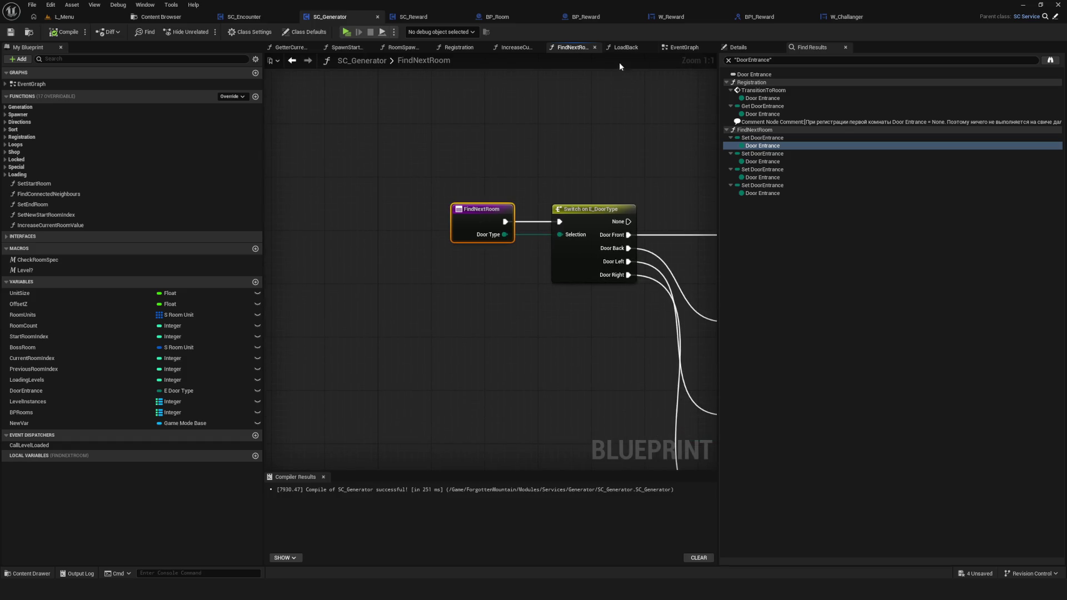
Compare the main event graph with the FindNextRoom function graph.
left_click(687, 48)
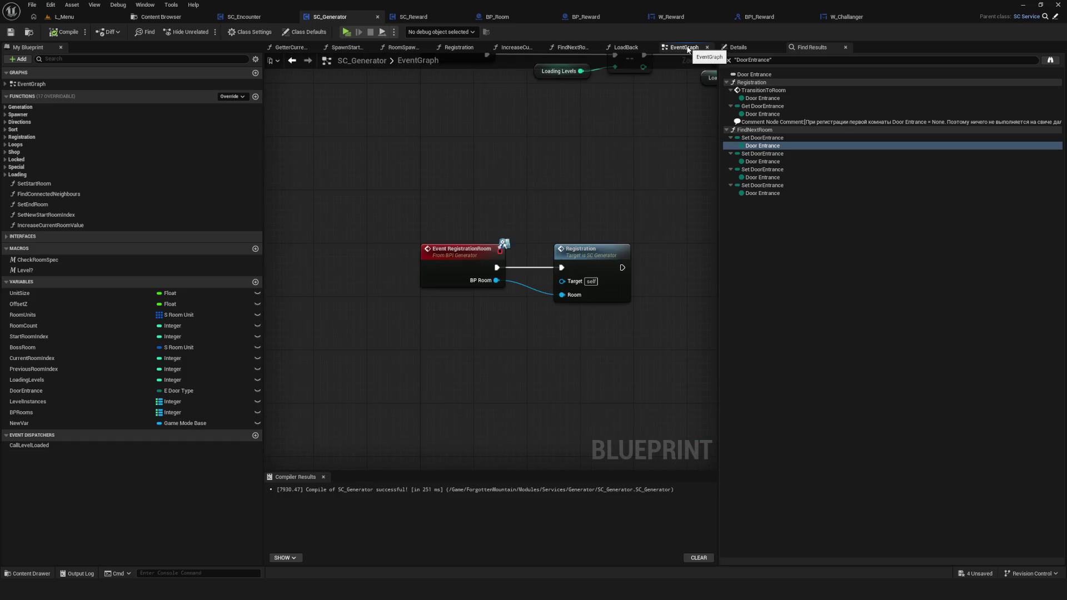
left_click(570, 48)
scroll(492, 248, "down", 3)
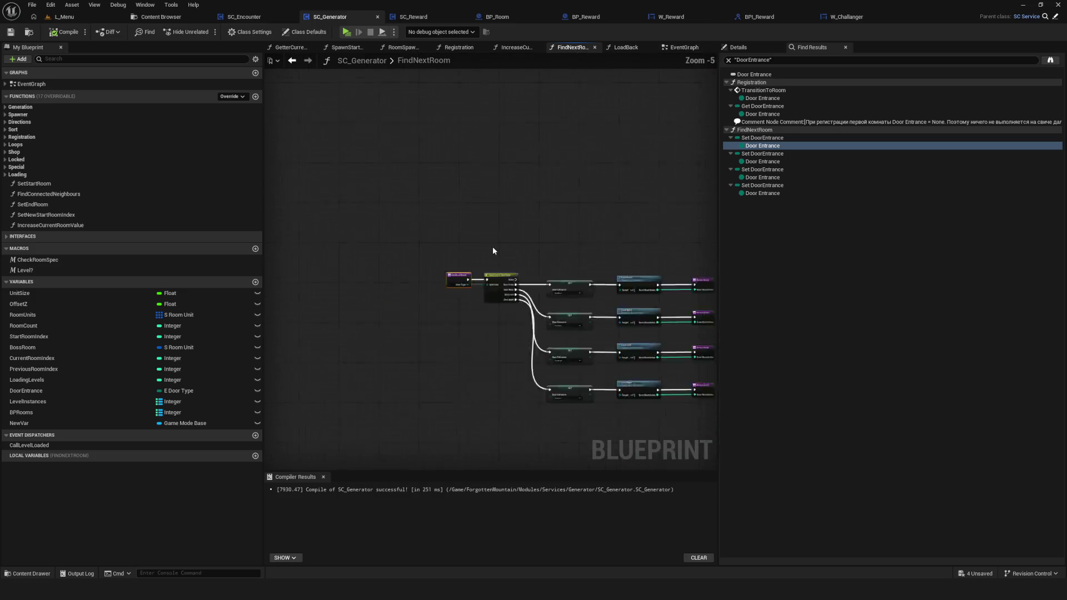
scroll(578, 161, "up", 2)
left_click(683, 47)
scroll(475, 250, "down", 10)
scroll(496, 369, "up", 12)
Pan the event graph along the Event LoadNextRoom row and centre on Find Next Room.
left_click_drag(460, 312, 429, 269)
left_click_drag(591, 294, 711, 293)
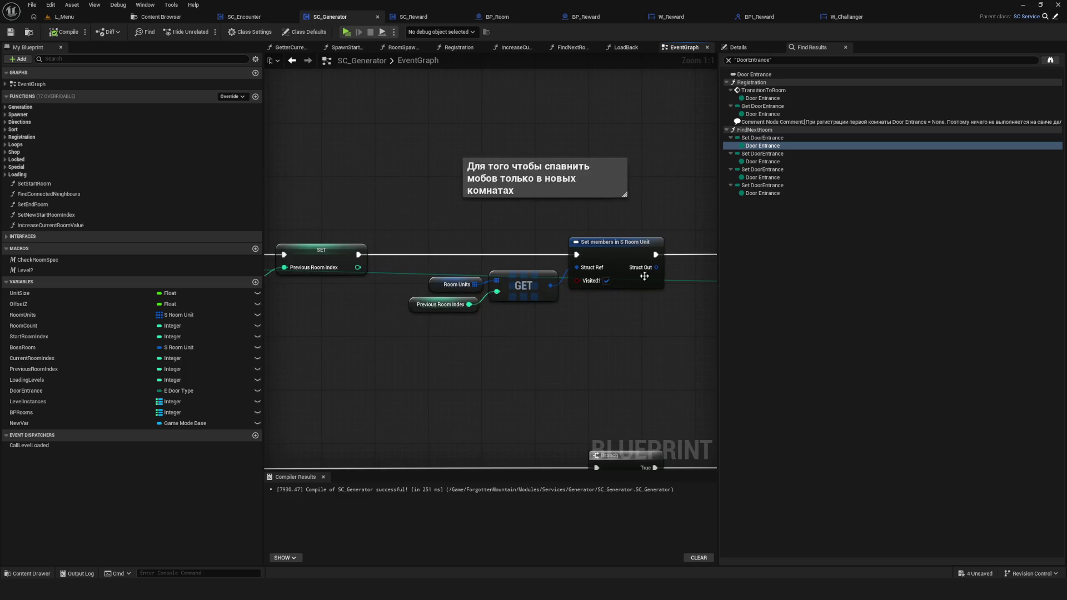
left_click_drag(288, 271, 600, 272)
left_click_drag(510, 181, 509, 212)
left_click_drag(367, 172, 474, 377)
left_click_drag(510, 341, 410, 344)
scroll(410, 344, "down", 4)
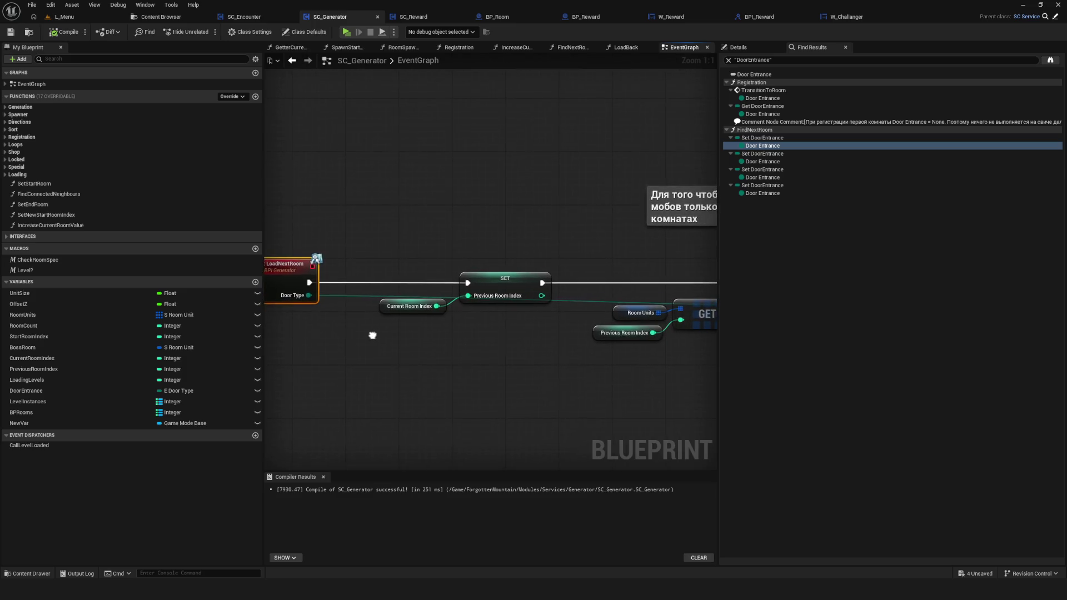
scroll(641, 338, "up", 4)
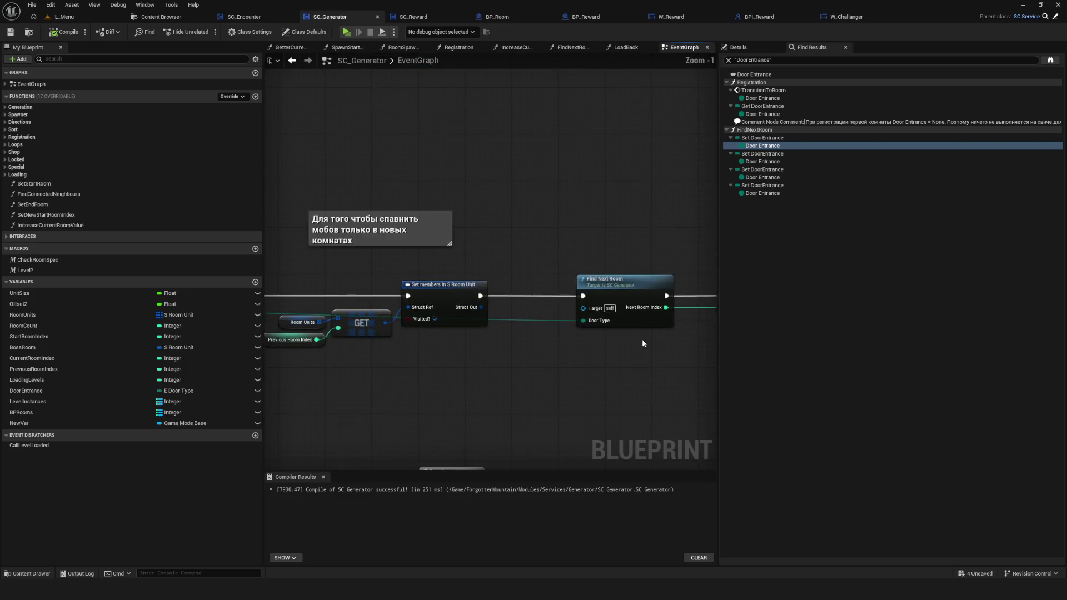
left_click_drag(642, 339, 479, 323)
Inspect Find Next Room's four SET Door Entrance nodes and the Load Front/Back/Left/Right calls.
double_click(482, 275)
mouse_move(512, 283)
left_mouse_down()
mouse_move(485, 235)
mouse_move(343, 84)
mouse_move(419, 121)
mouse_move(473, 129)
mouse_move(414, 157)
left_mouse_up()
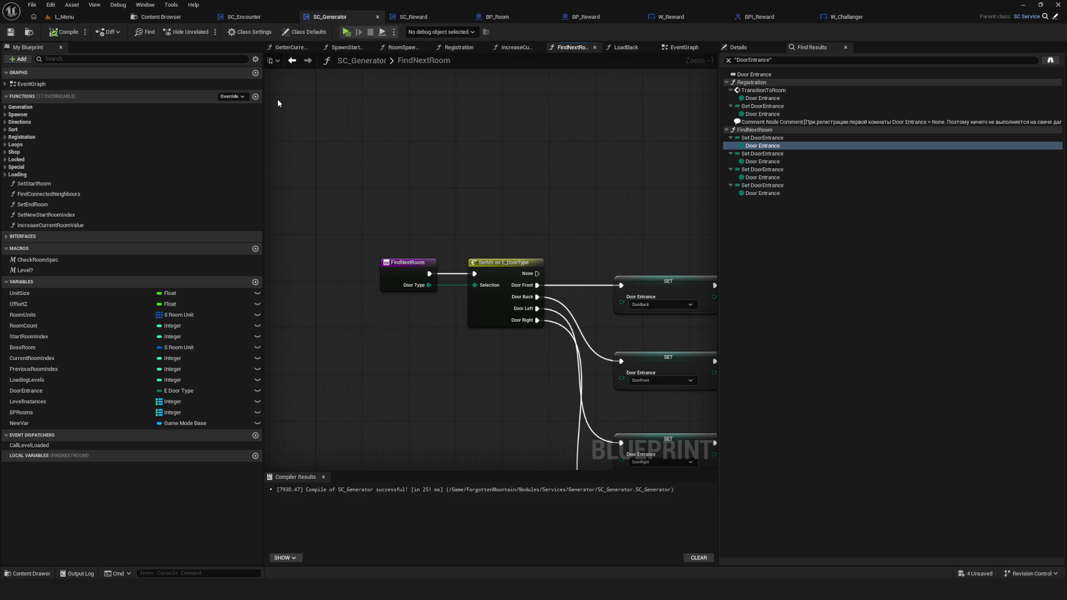
mouse_move(476, 200)
left_mouse_down()
mouse_move(469, 174)
mouse_move(359, 97)
left_mouse_up()
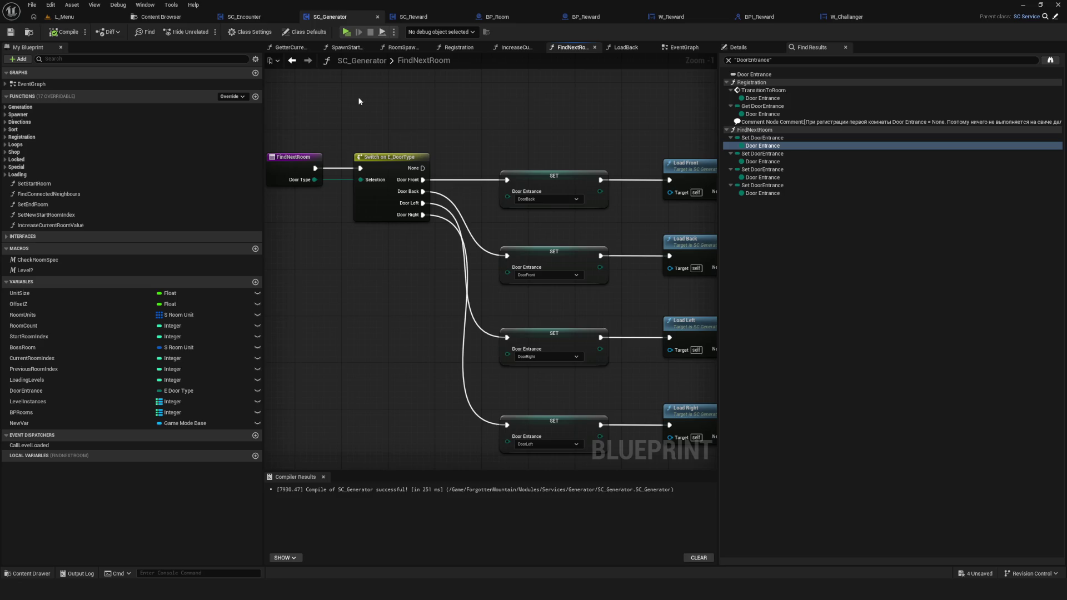
mouse_move(504, 109)
left_mouse_down()
mouse_move(598, 236)
mouse_move(599, 437)
left_mouse_up()
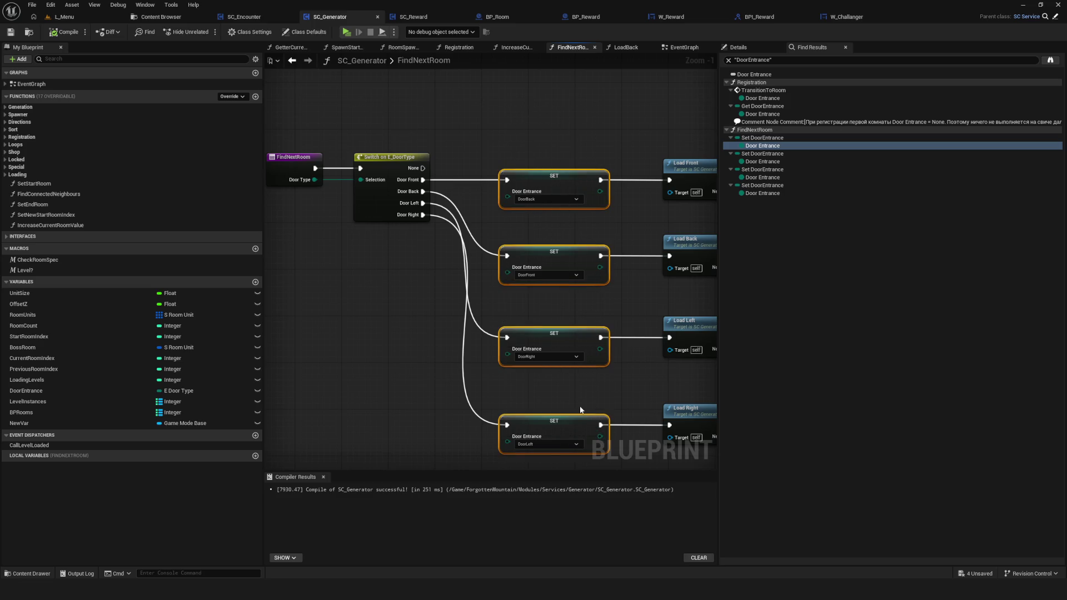
left_click_drag(393, 248, 384, 242)
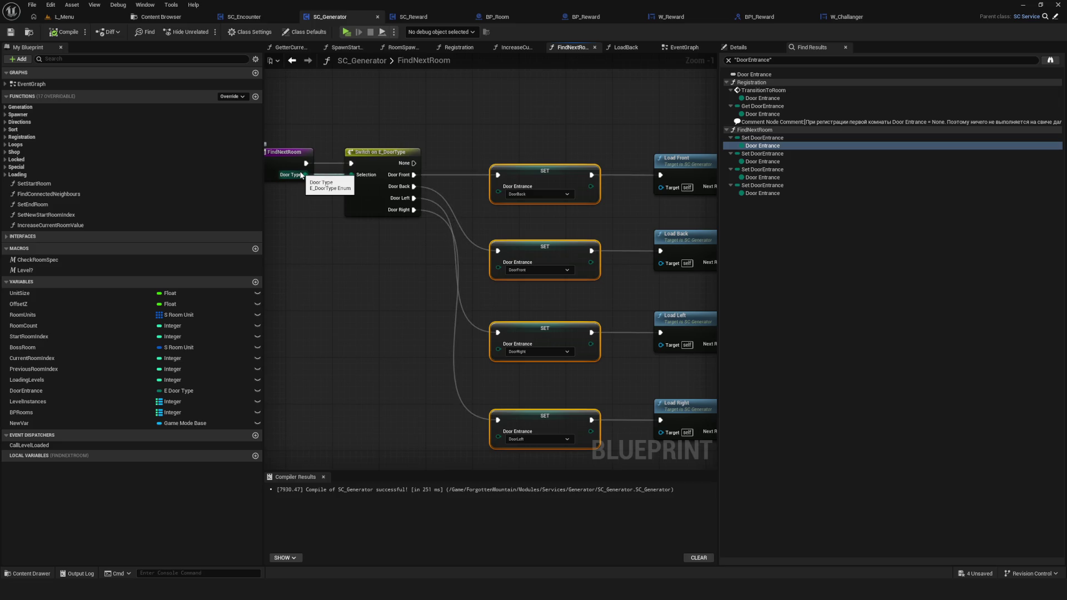
mouse_move(304, 174)
left_mouse_down()
mouse_move(503, 204)
mouse_move(501, 194)
mouse_move(456, 192)
mouse_move(448, 211)
left_mouse_up()
left_click(435, 144)
left_click_drag(572, 277, 429, 273)
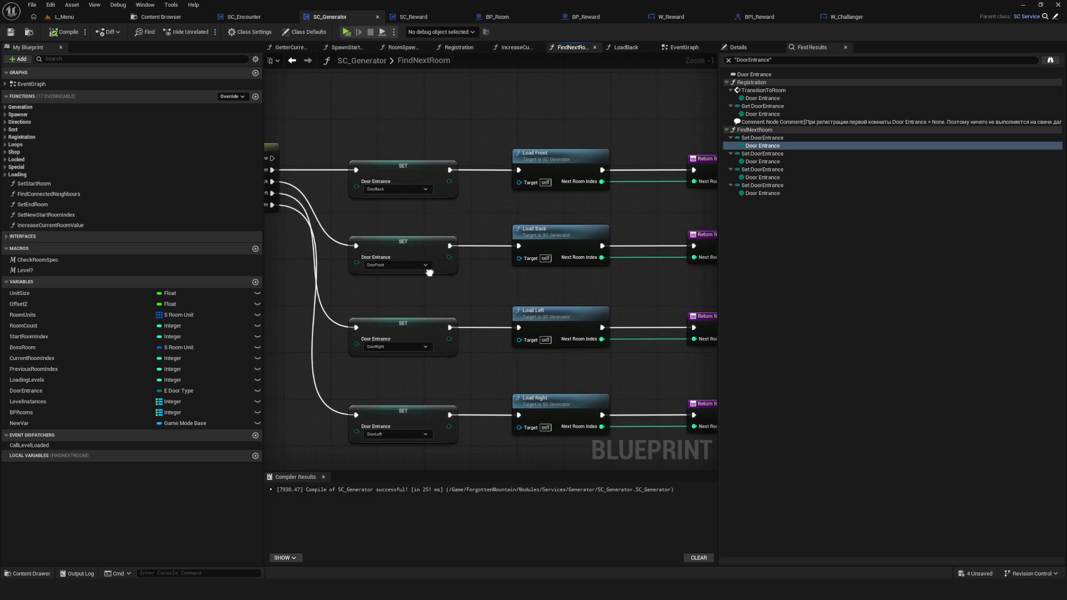
mouse_move(429, 272)
left_mouse_down()
mouse_move(689, 304)
mouse_move(489, 290)
mouse_move(249, 251)
mouse_move(261, 252)
left_mouse_up()
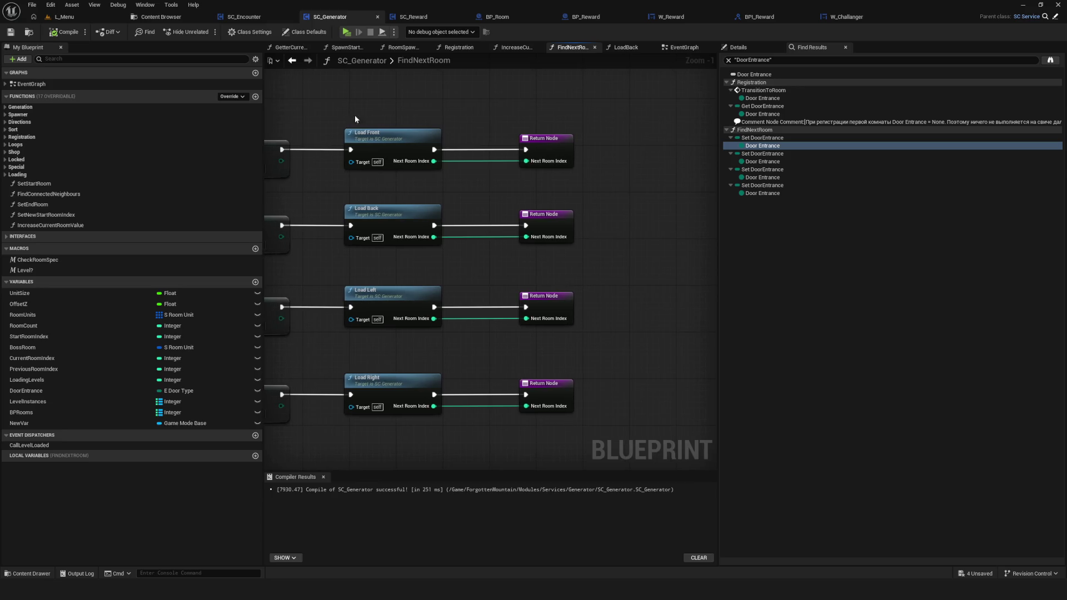
Inspect the Load Front function, return to FindNextRoom, and save SC_Generator.
double_click(393, 145)
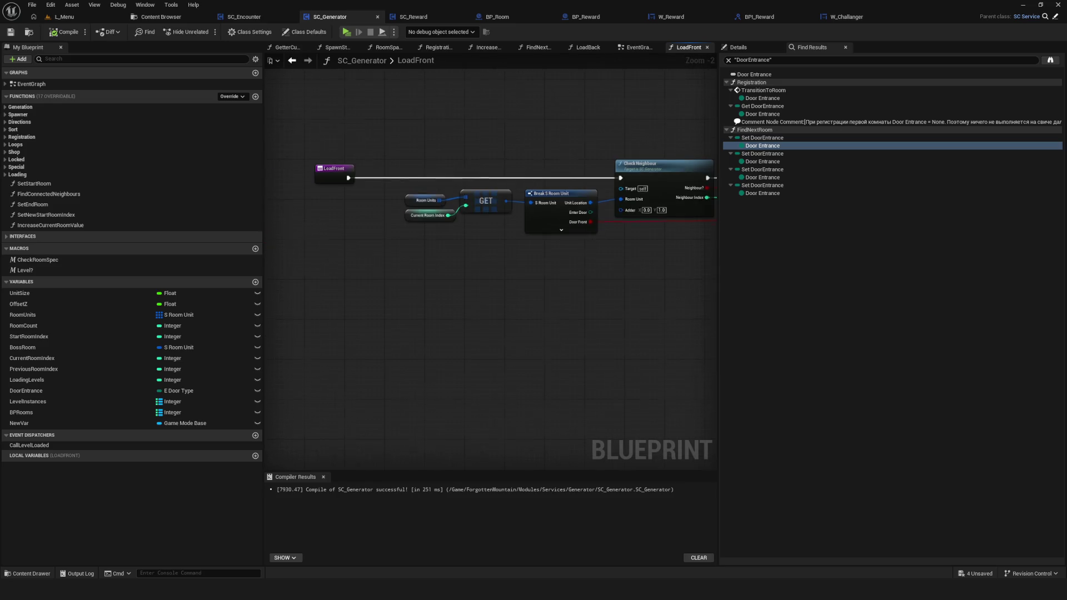
left_click(292, 60)
left_click_drag(303, 258, 652, 260)
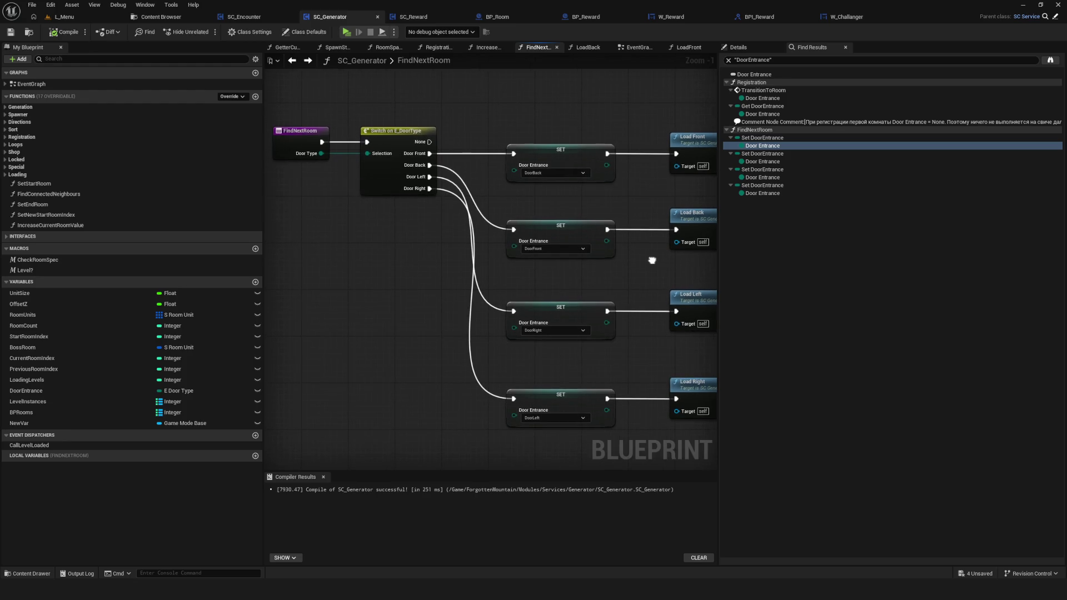
left_click(10, 35)
scroll(461, 251, "down", 8)
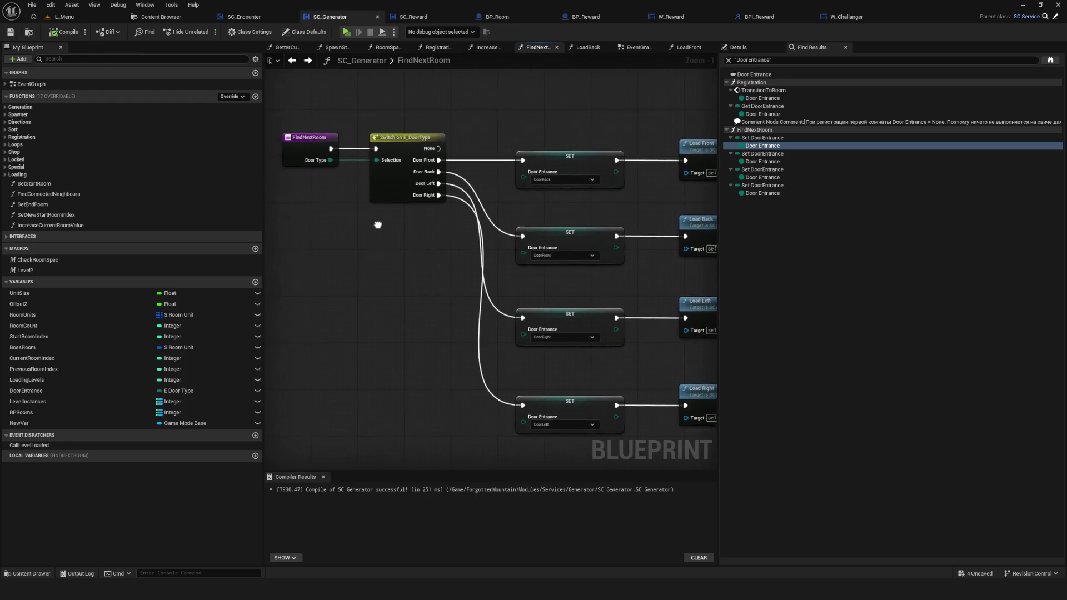
scroll(462, 256, "up", 7)
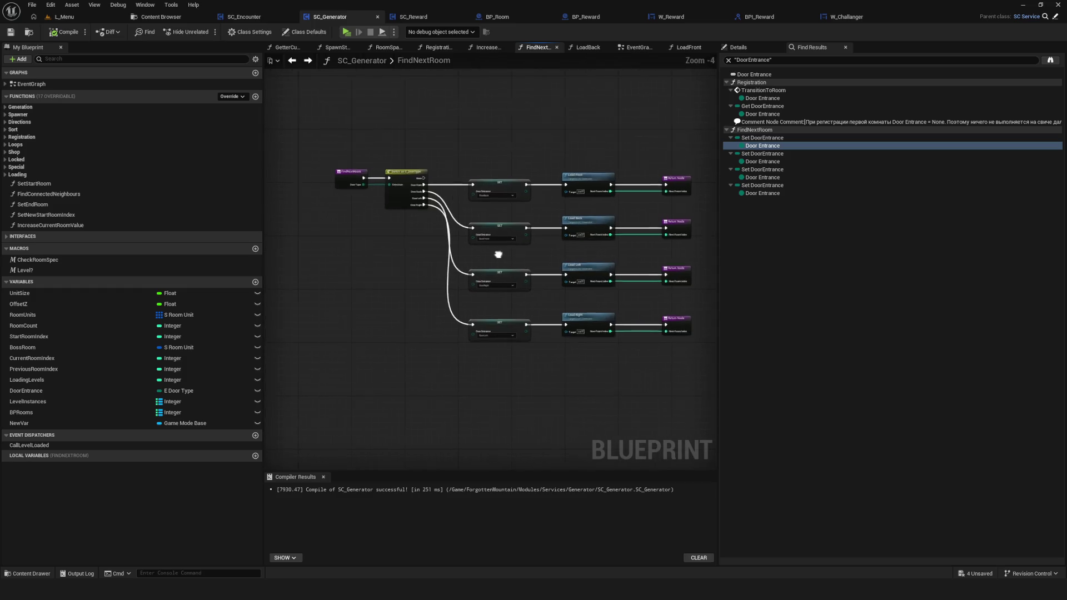
scroll(471, 268, "down", 1)
scroll(460, 167, "up", 1)
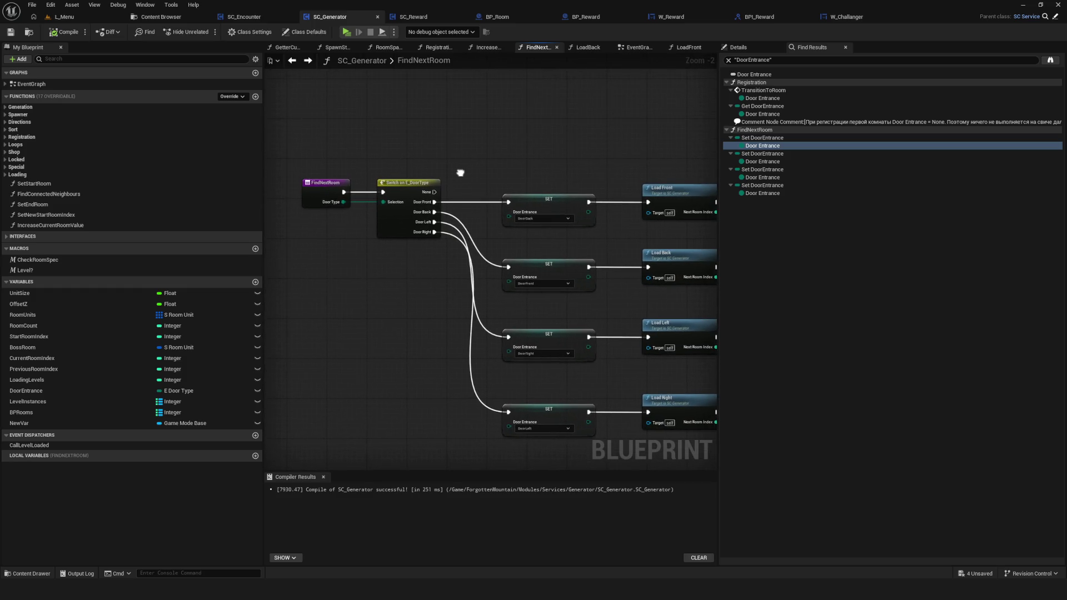
left_click(635, 46)
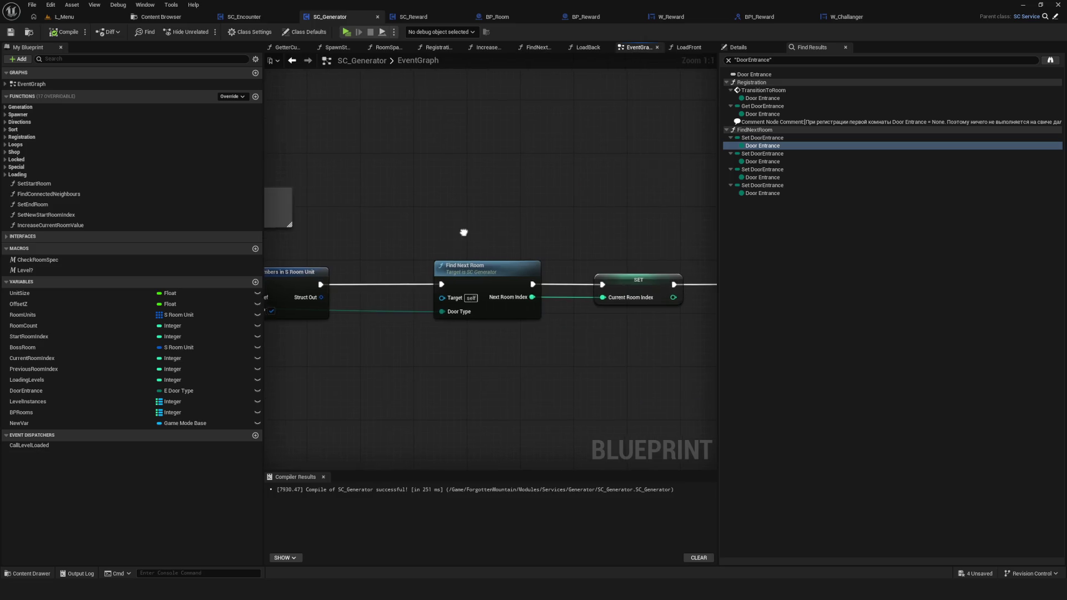
Locate and select the Find Next Room call in the room-transition event row.
scroll(472, 237, "down", 4)
scroll(481, 256, "up", 2)
mouse_move(481, 256)
left_mouse_down()
mouse_move(659, 256)
mouse_move(300, 263)
left_mouse_up()
scroll(487, 306, "down", 3)
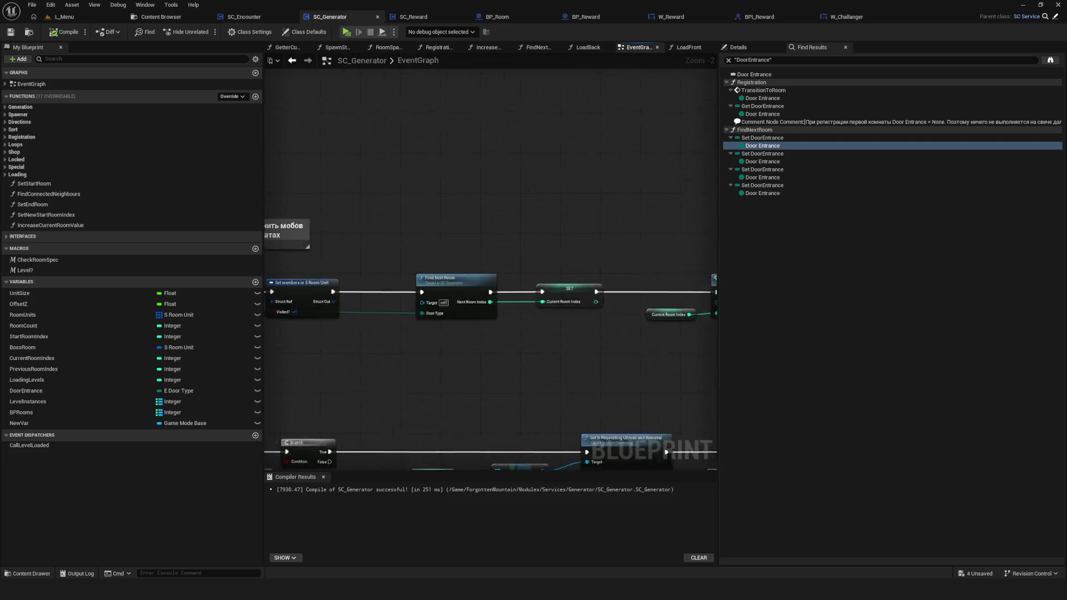
left_click_drag(487, 306, 537, 307)
scroll(674, 329, "up", 5)
left_click(523, 278)
scroll(611, 301, "down", 7)
mouse_move(489, 281)
left_mouse_down()
mouse_move(498, 128)
mouse_move(623, 121)
left_mouse_up()
scroll(501, 134, "up", 7)
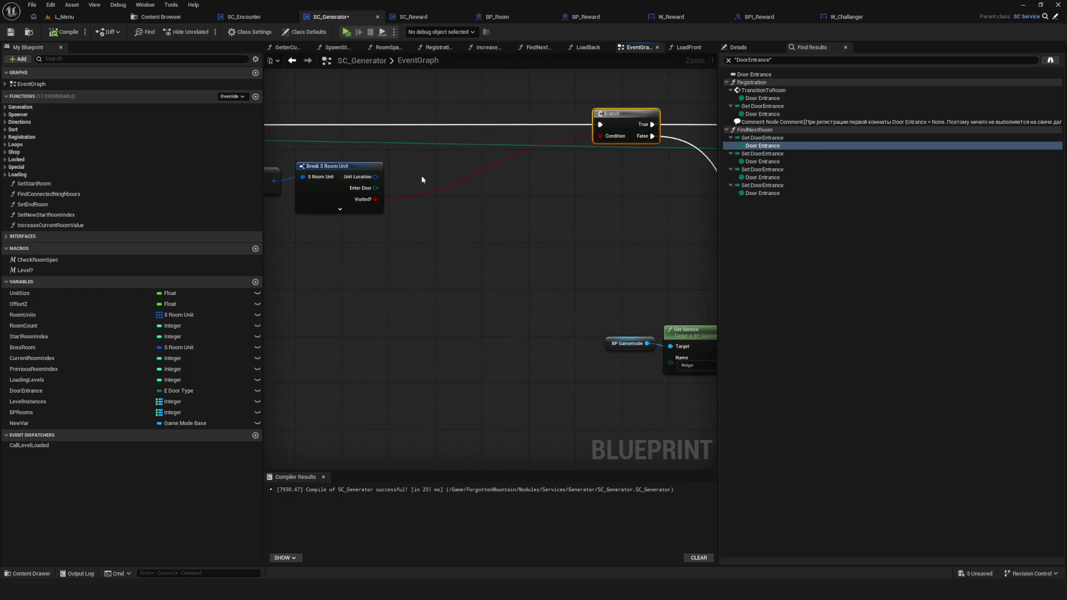
Add a SET Door Entrance node after Find Next Room, then delete it.
left_click_drag(421, 180, 534, 213)
left_click_drag(49, 392, 589, 155)
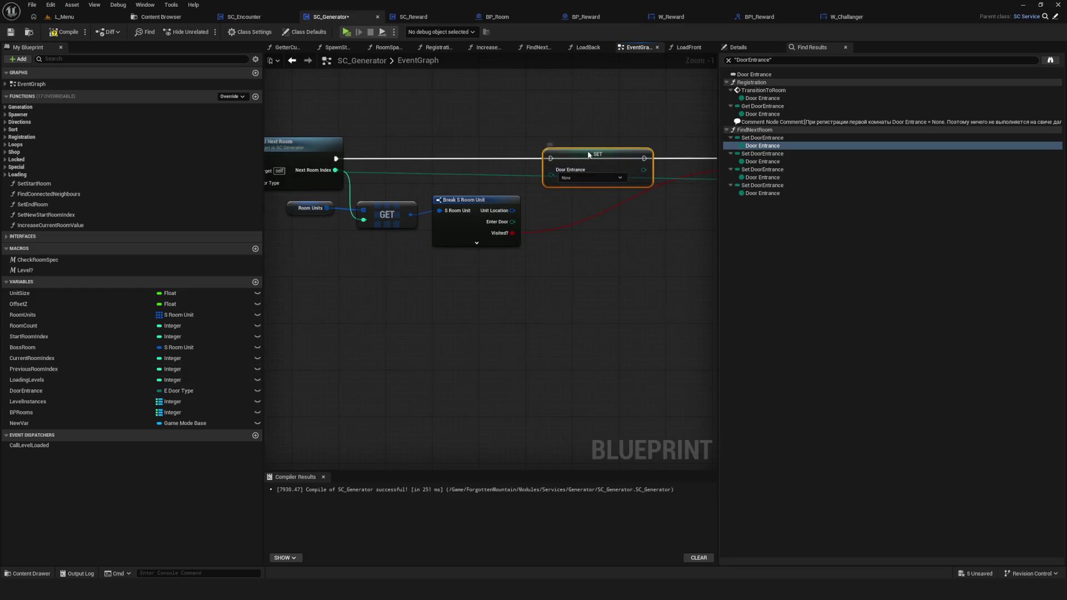
left_click_drag(333, 179, 499, 181)
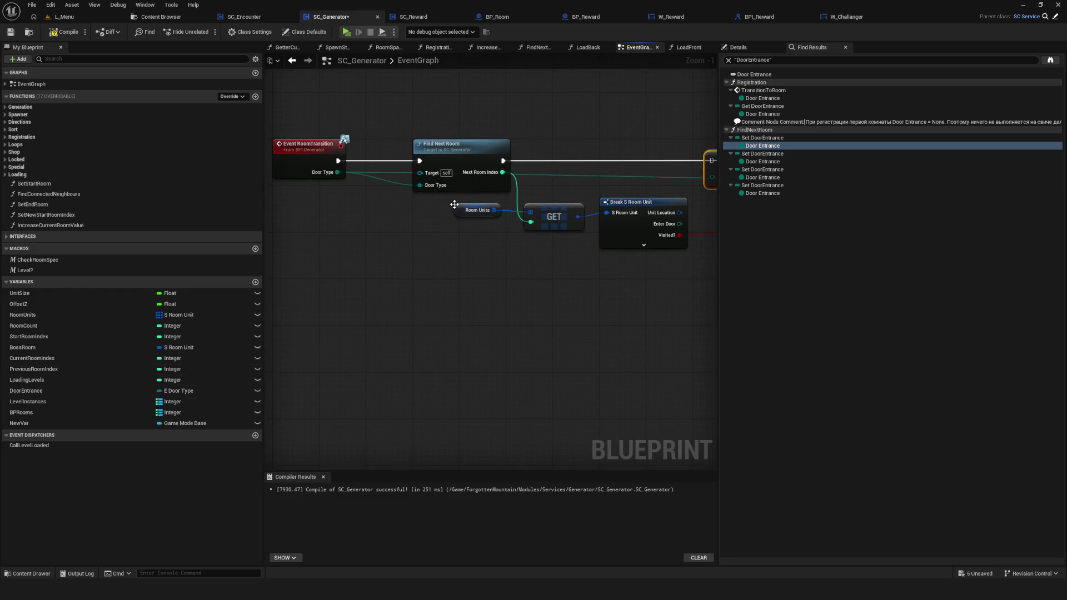
mouse_move(326, 178)
left_mouse_down()
mouse_move(257, 175)
mouse_move(675, 165)
mouse_move(450, 167)
mouse_move(547, 167)
mouse_move(536, 206)
mouse_move(657, 204)
mouse_move(463, 182)
left_mouse_up()
key("Delete")
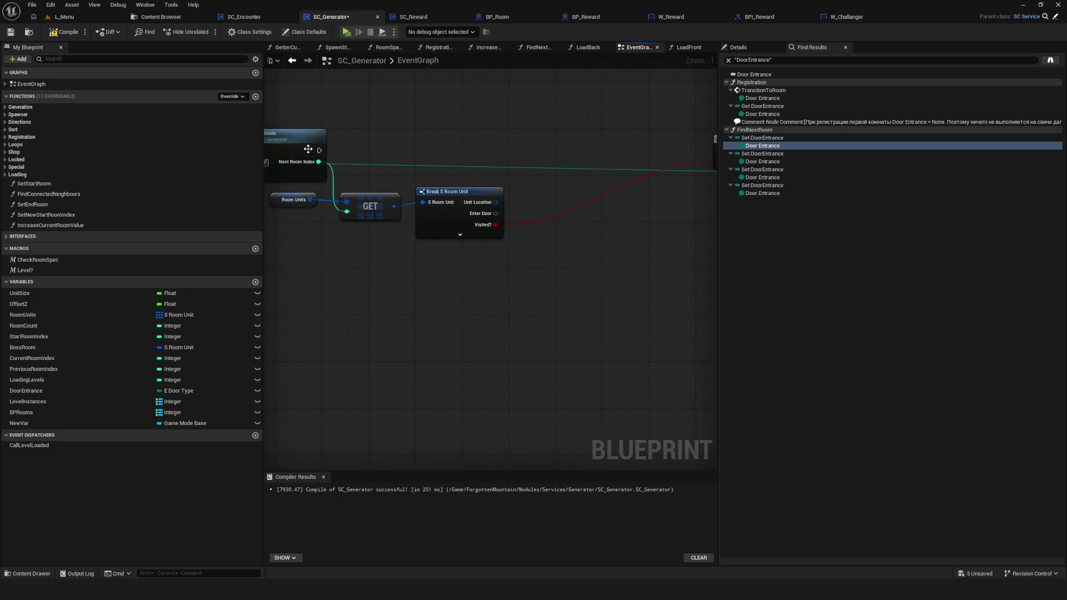
Wire Find Next Room's exec output straight into the Visited Branch.
mouse_move(316, 148)
left_mouse_down()
mouse_move(716, 147)
mouse_move(680, 146)
left_mouse_up()
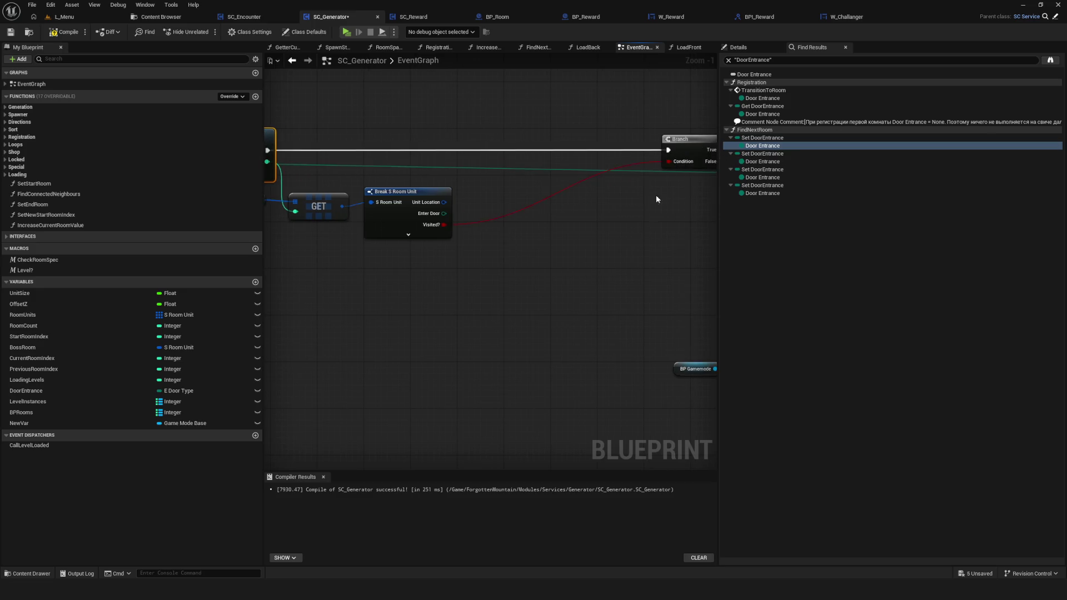
scroll(528, 262, "down", 6)
left_click(538, 47)
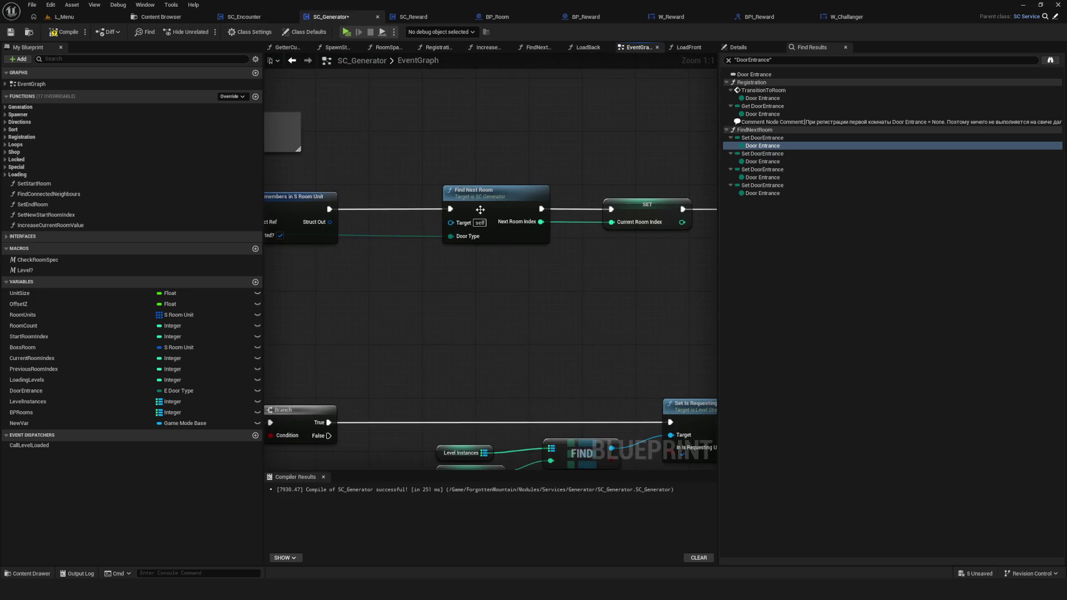
scroll(491, 206, "up", 2)
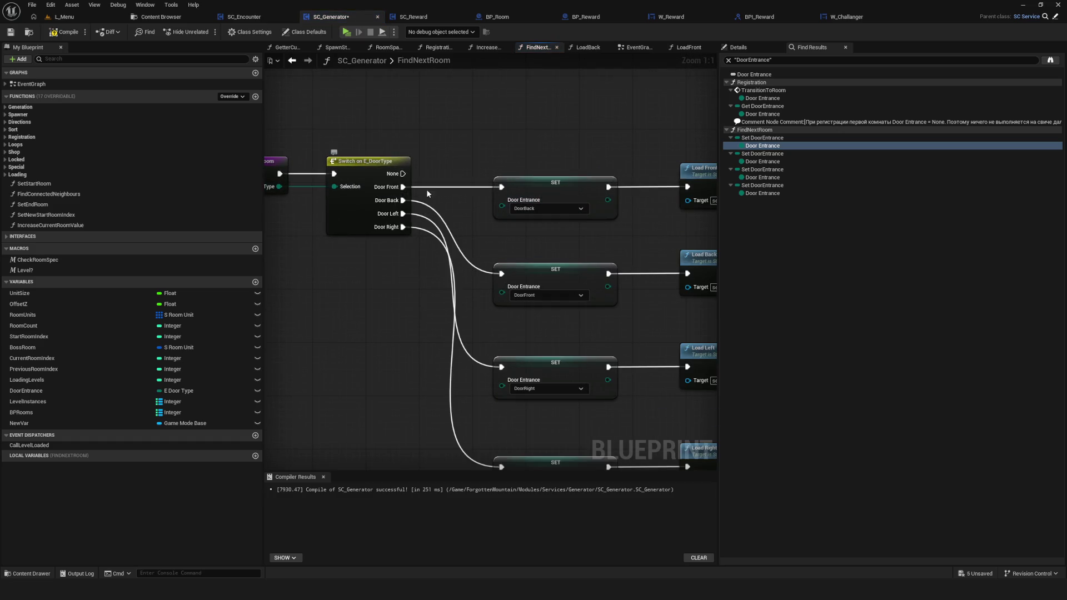
left_click_drag(428, 193, 510, 214)
left_click_drag(659, 227, 571, 218)
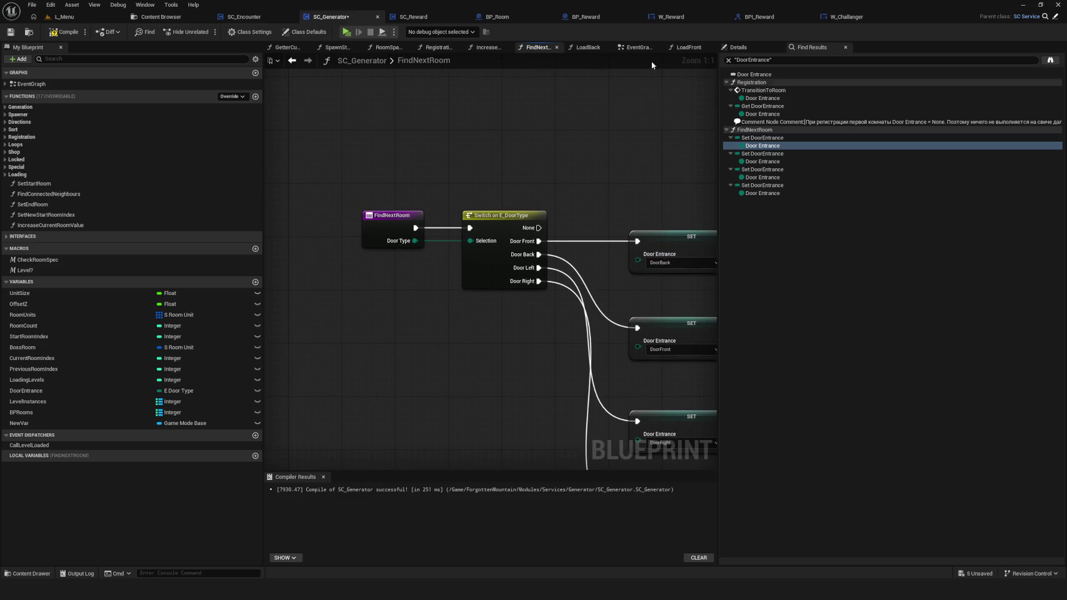
left_click(65, 31)
left_click(10, 31)
left_click(639, 48)
scroll(532, 219, "down", 8)
scroll(464, 136, "up", 10)
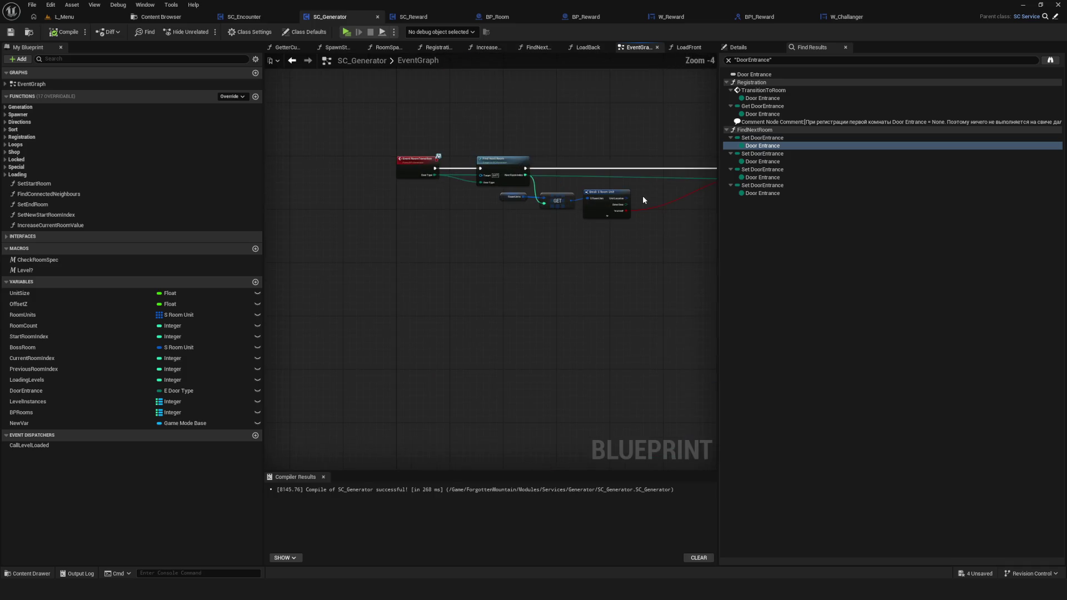
left_click_drag(400, 322, 583, 322)
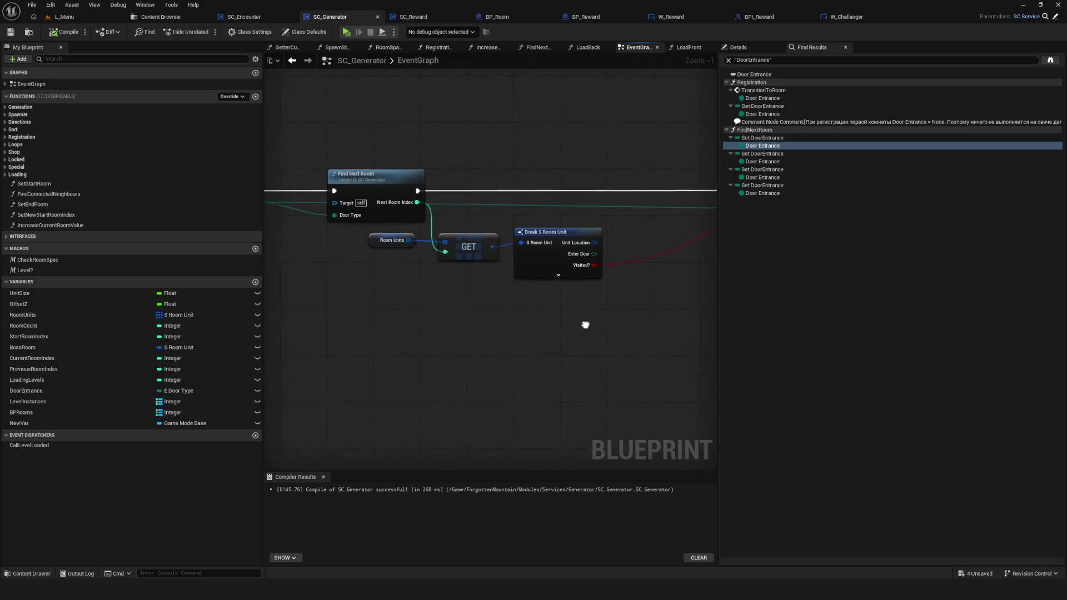
left_click_drag(394, 328, 526, 327)
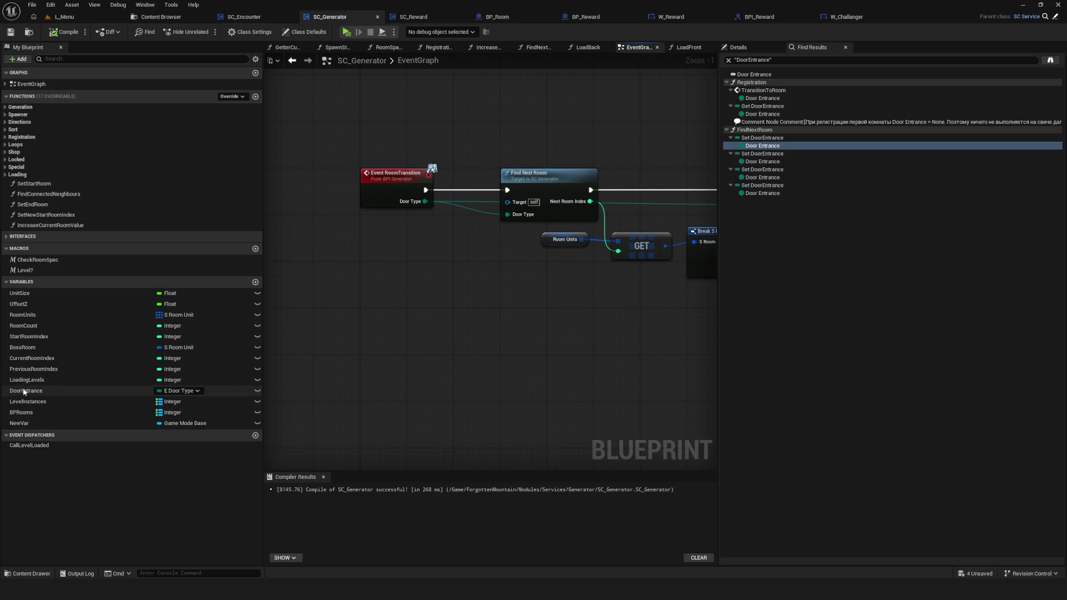
left_click(56, 391)
Duplicate DoorEntrance as a new DoorExit variable, save, and place it under DoorEntrance.
key("ctrl+d")
key("End")
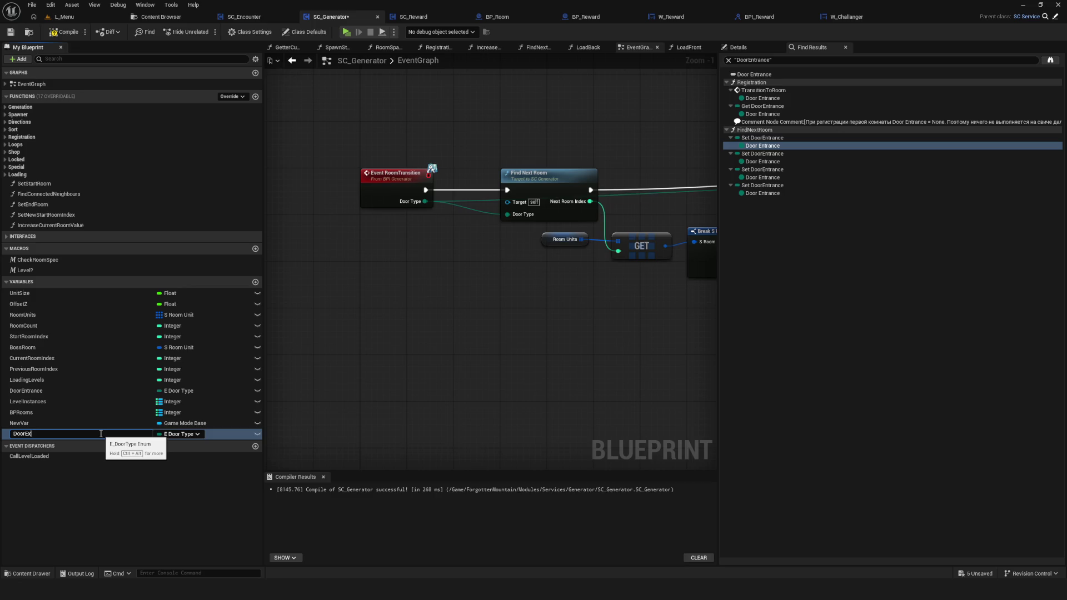
key("Return")
key("ctrl+s")
mouse_move(33, 434)
left_mouse_down()
mouse_move(29, 383)
mouse_move(31, 399)
mouse_move(92, 401)
left_mouse_up()
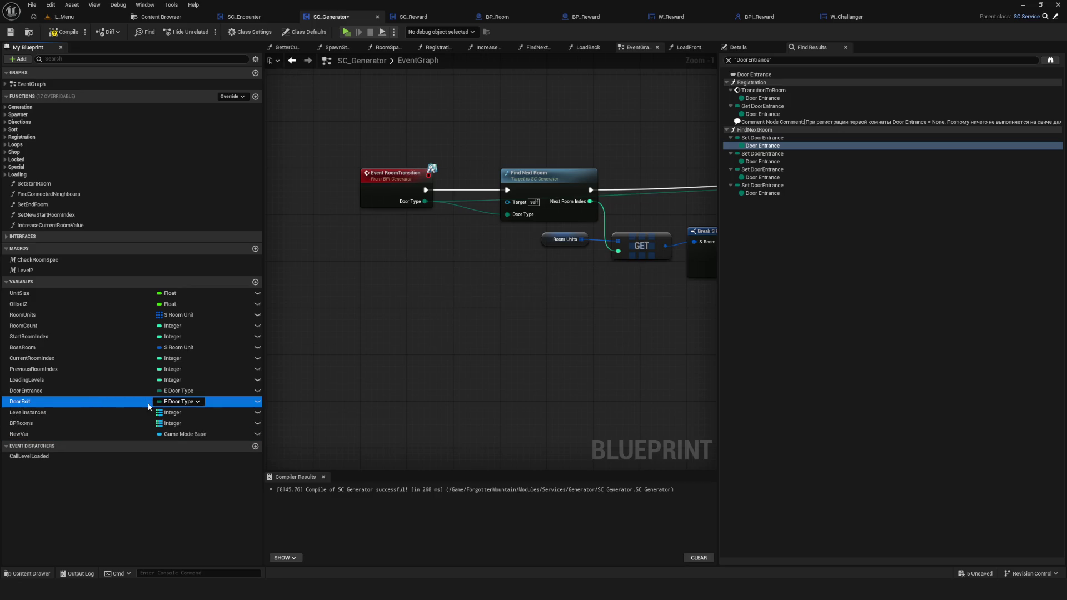
scroll(443, 250, "down", 4)
scroll(531, 220, "up", 3)
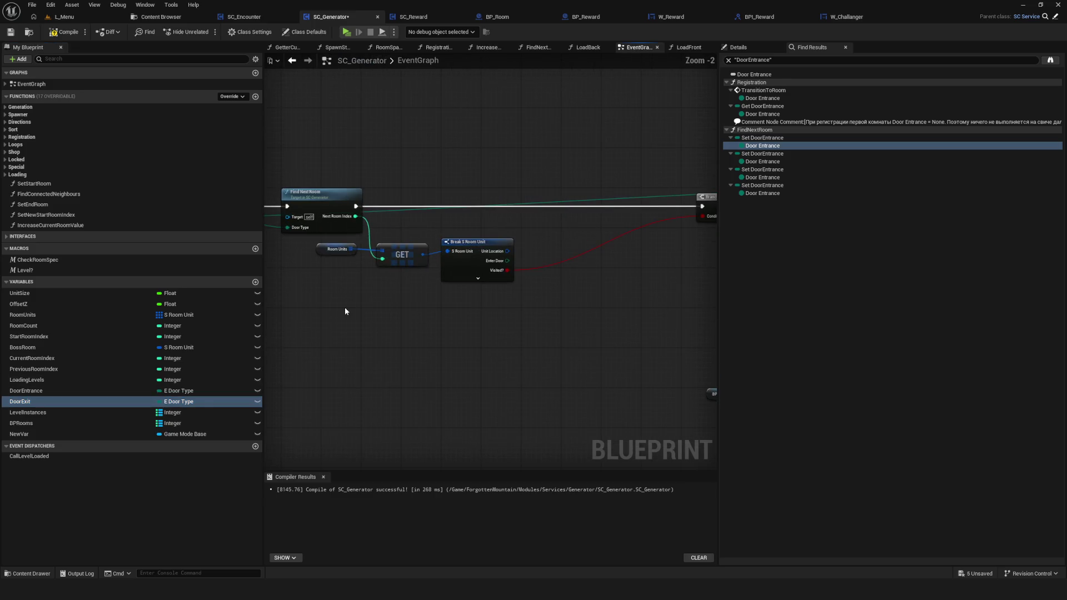
Insert a Door Exit setter between Find Next Room and the Branch.
mouse_move(22, 401)
left_mouse_down()
mouse_move(488, 195)
mouse_move(568, 199)
left_mouse_up()
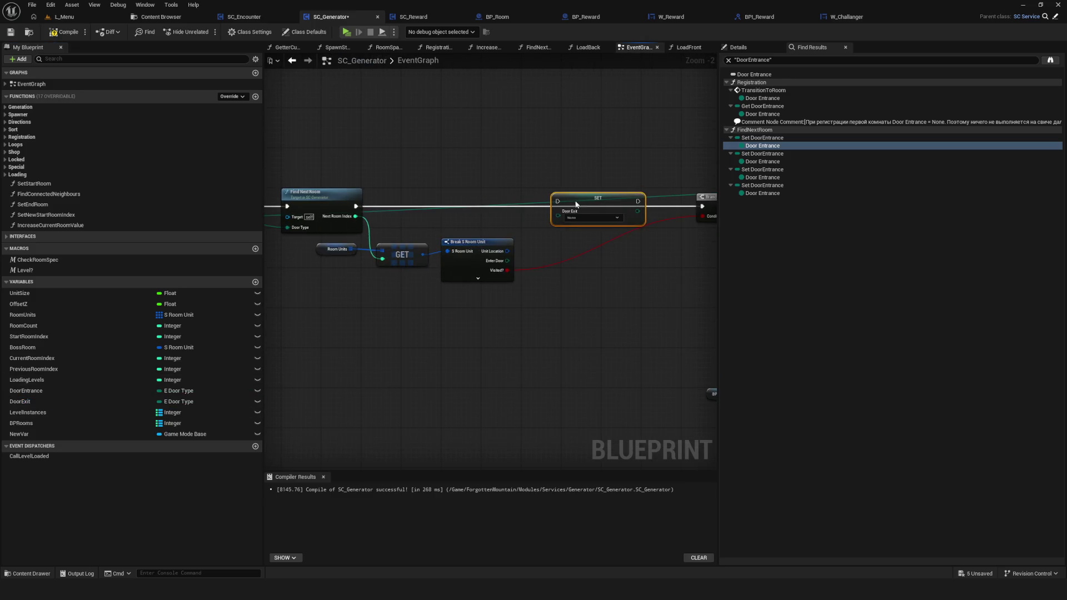
mouse_move(356, 206)
left_mouse_down()
mouse_move(623, 206)
mouse_move(610, 206)
left_mouse_up()
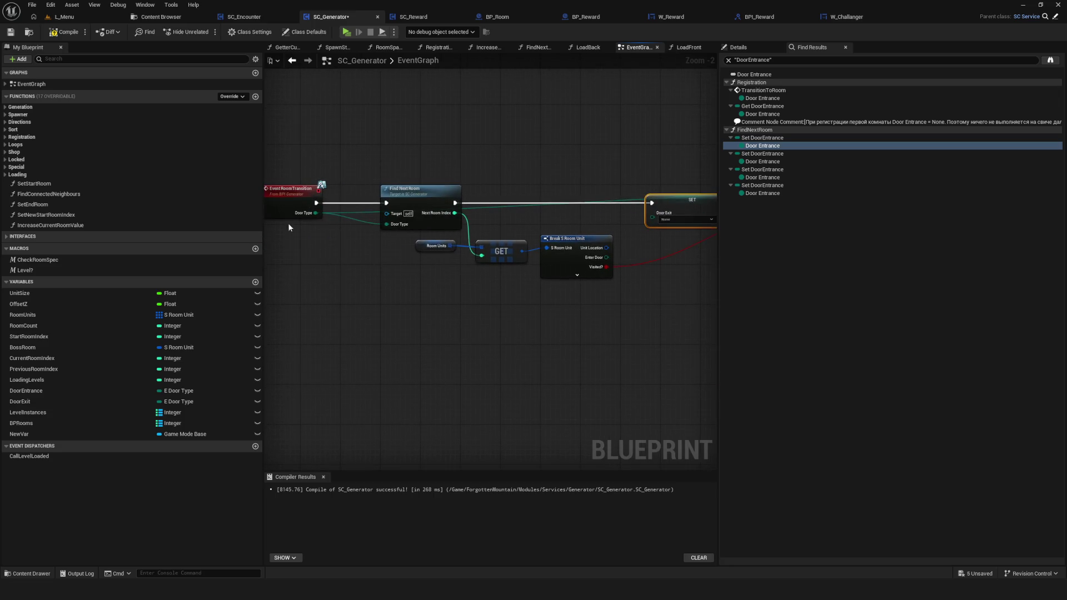
left_click_drag(315, 212, 656, 218)
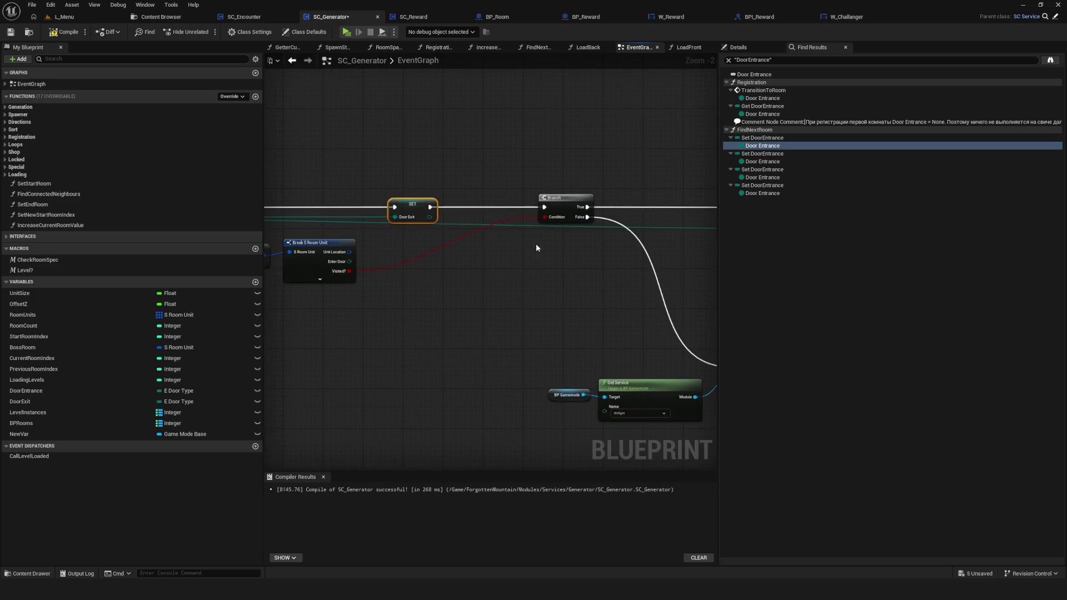
Replace Load Next Room's old Door Type link with a Door Exit getter.
left_click_drag(533, 244, 477, 239)
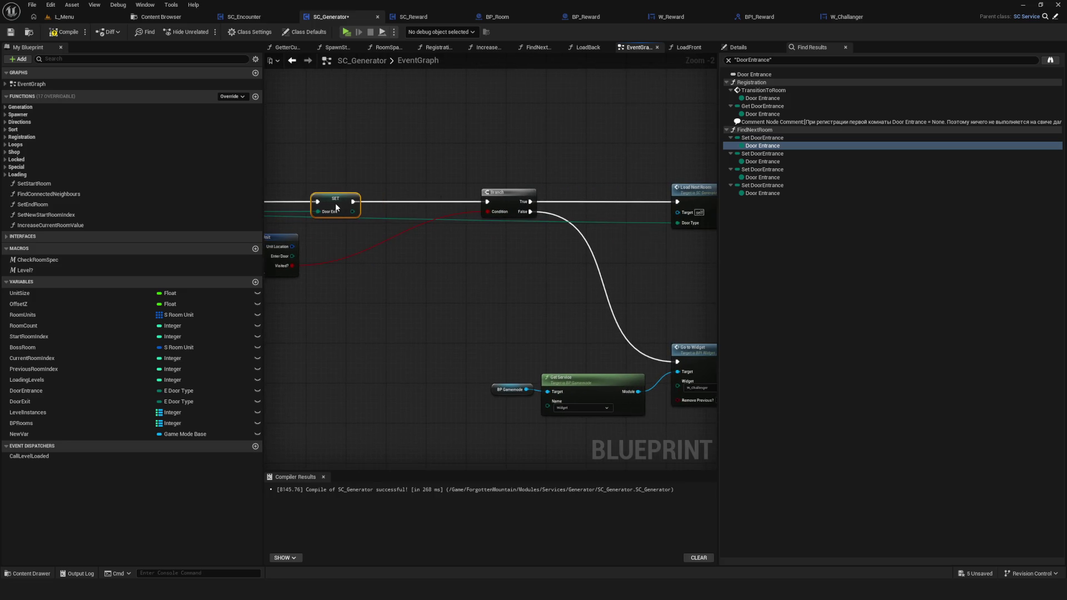
scroll(520, 228, "up", 2)
left_click_drag(520, 111, 561, 249)
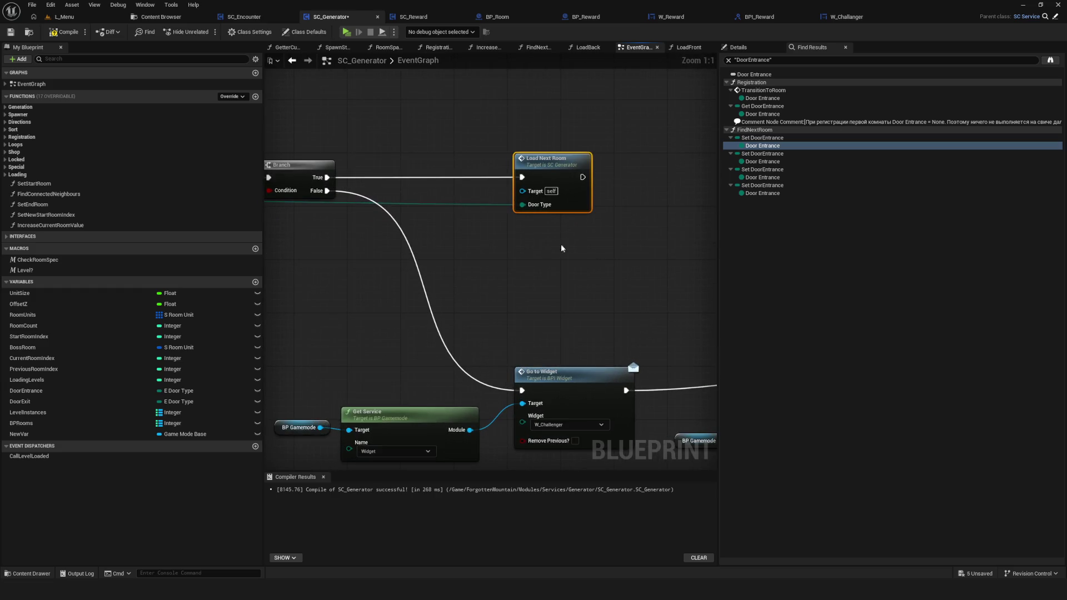
left_click(521, 206, "alt")
mouse_move(25, 401)
left_mouse_down()
mouse_move(482, 256)
mouse_move(467, 214)
mouse_move(522, 205)
left_mouse_up()
right_click(43, 435)
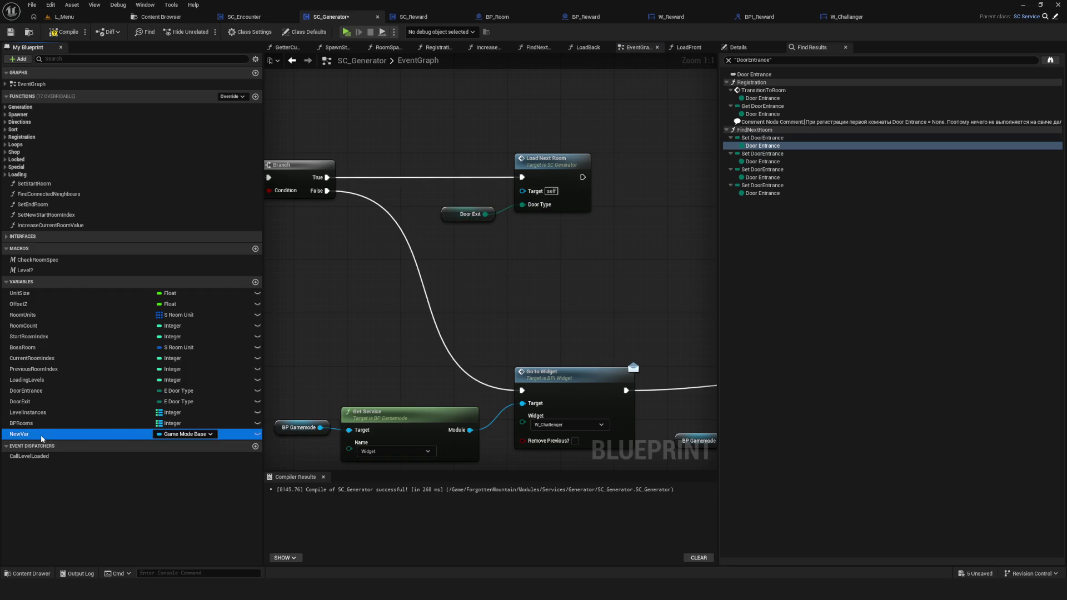
Check NewVar's references, delete the unused variable, and save SC_Generator.
mouse_move(98, 467)
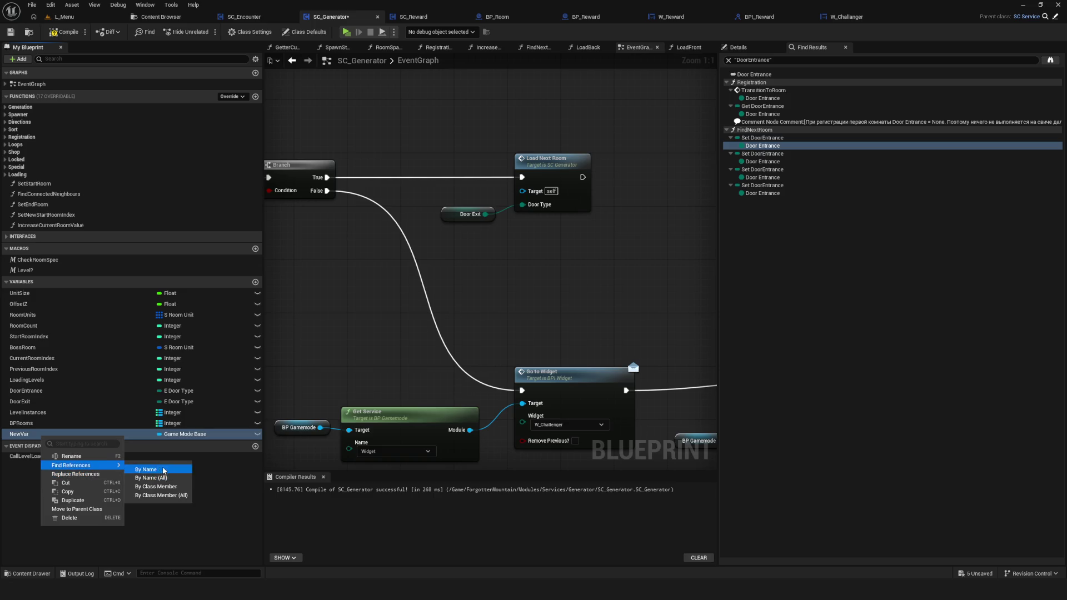
left_click(147, 469)
left_click(31, 414)
left_click(31, 434)
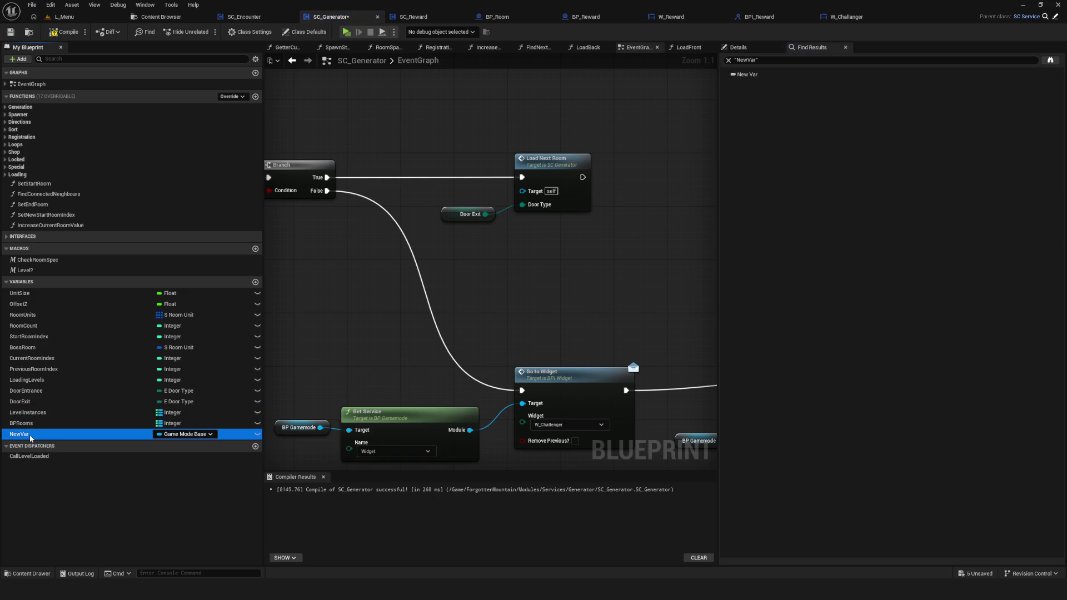
key("Delete")
left_click(9, 35)
Tidy the Door Exit setter and getter beside Load Next Room and save again.
scroll(547, 276, "down", 4)
scroll(356, 228, "up", 5)
mouse_move(547, 210)
left_mouse_down()
mouse_move(588, 212)
mouse_move(572, 210)
left_mouse_up()
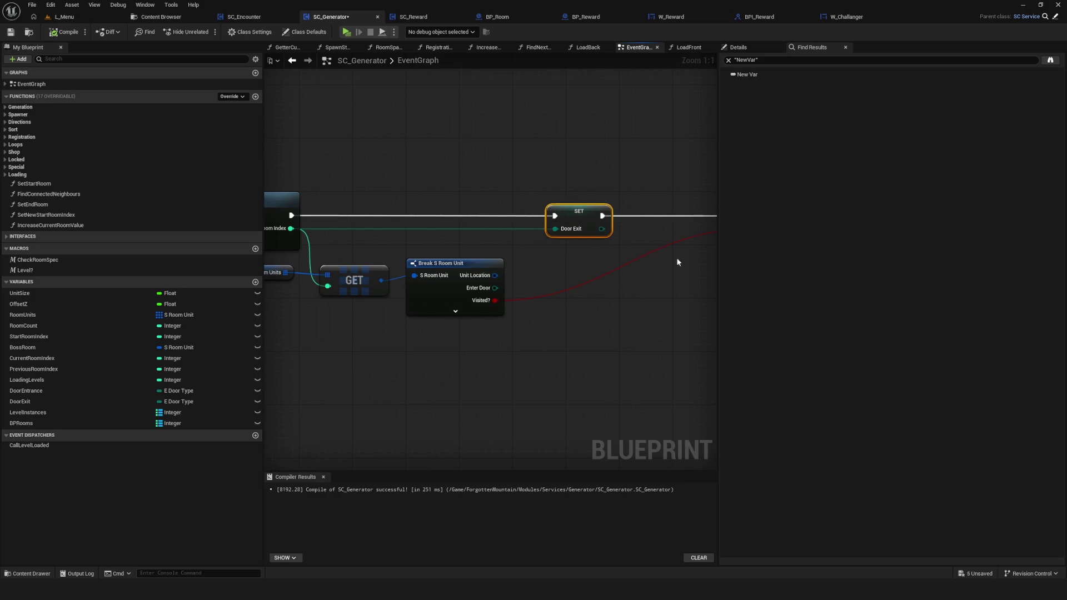
left_click_drag(678, 262, 233, 268)
mouse_move(481, 260)
left_mouse_down()
mouse_move(503, 257)
mouse_move(492, 254)
left_mouse_up()
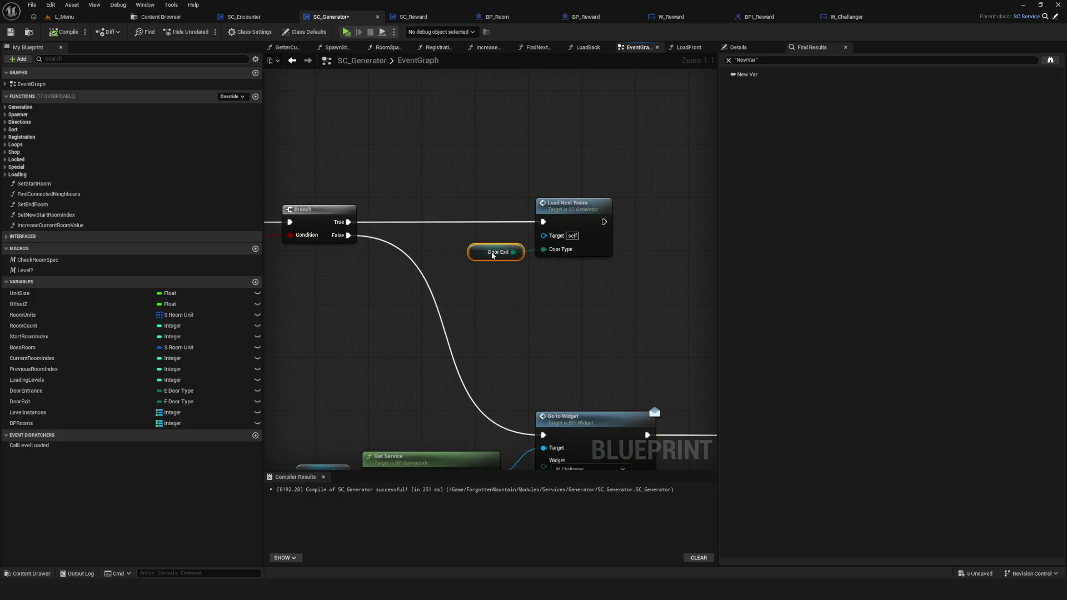
left_click_drag(550, 298, 646, 249)
scroll(611, 244, "down", 6)
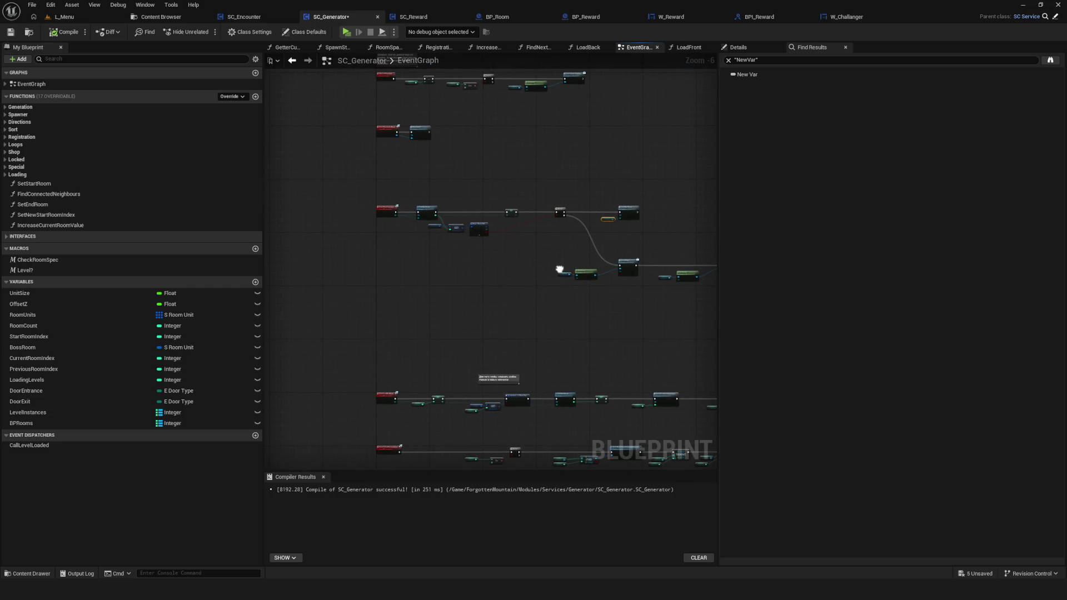
left_click_drag(559, 269, 552, 266)
left_click(11, 33)
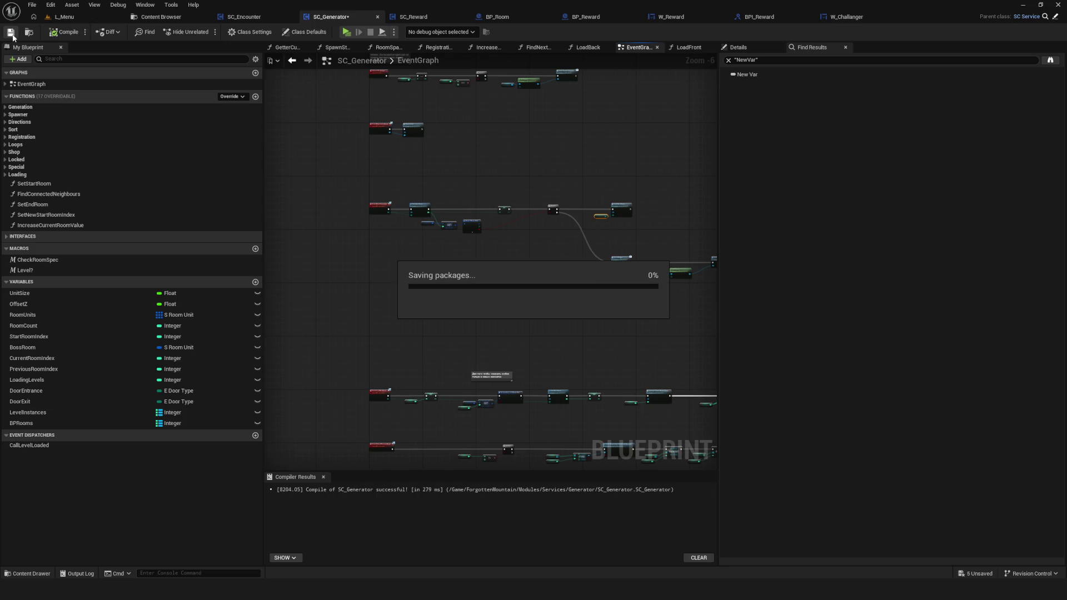
Check the Visited? connection into the Branch and compile SC_Generator.
left_click_drag(506, 224, 464, 225)
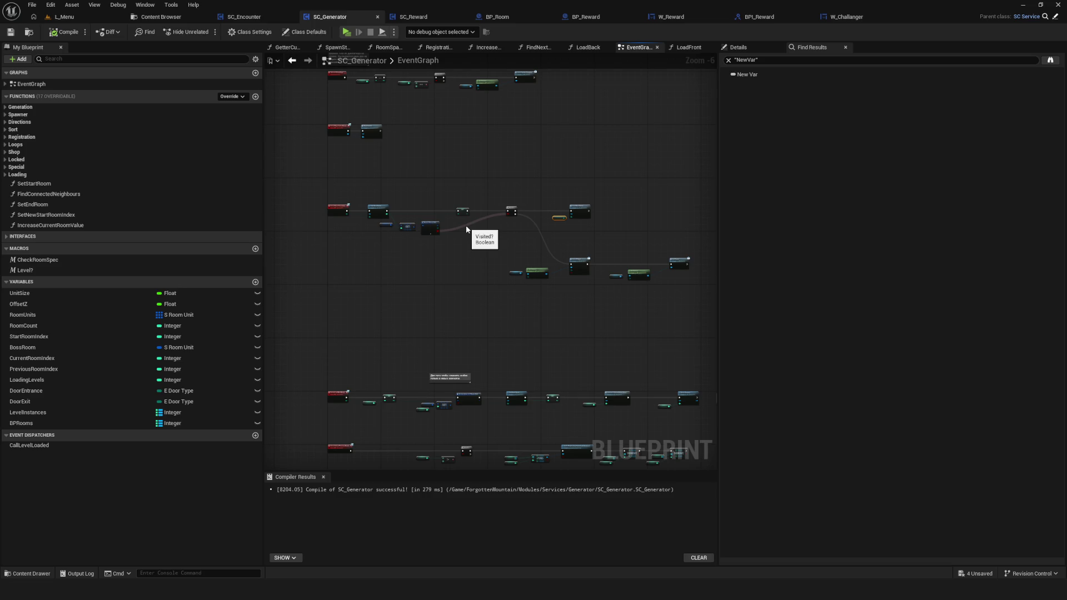
left_click(466, 229, "alt")
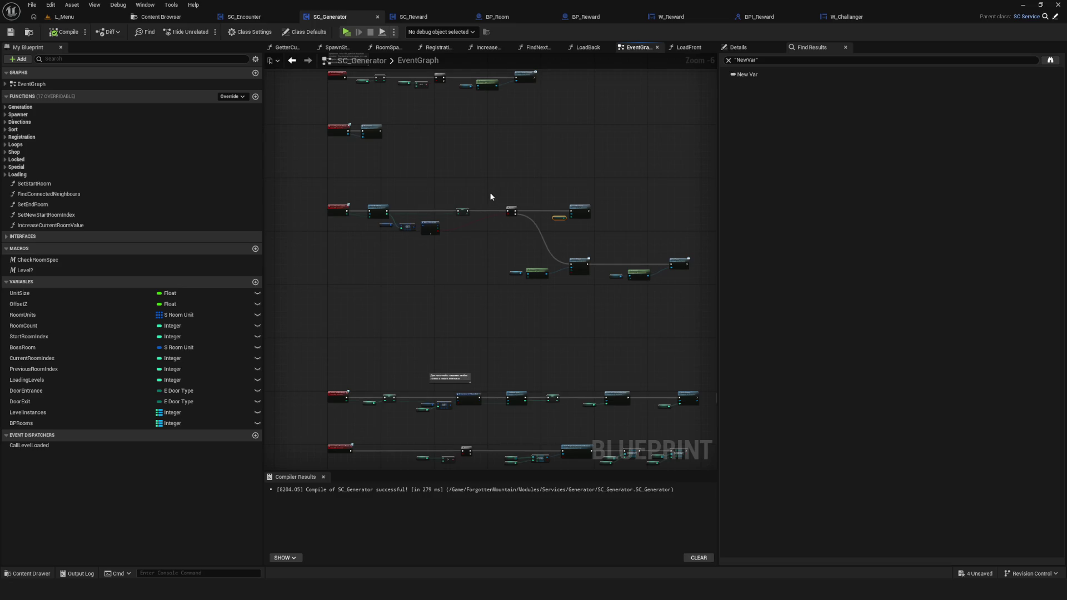
scroll(567, 248, "up", 4)
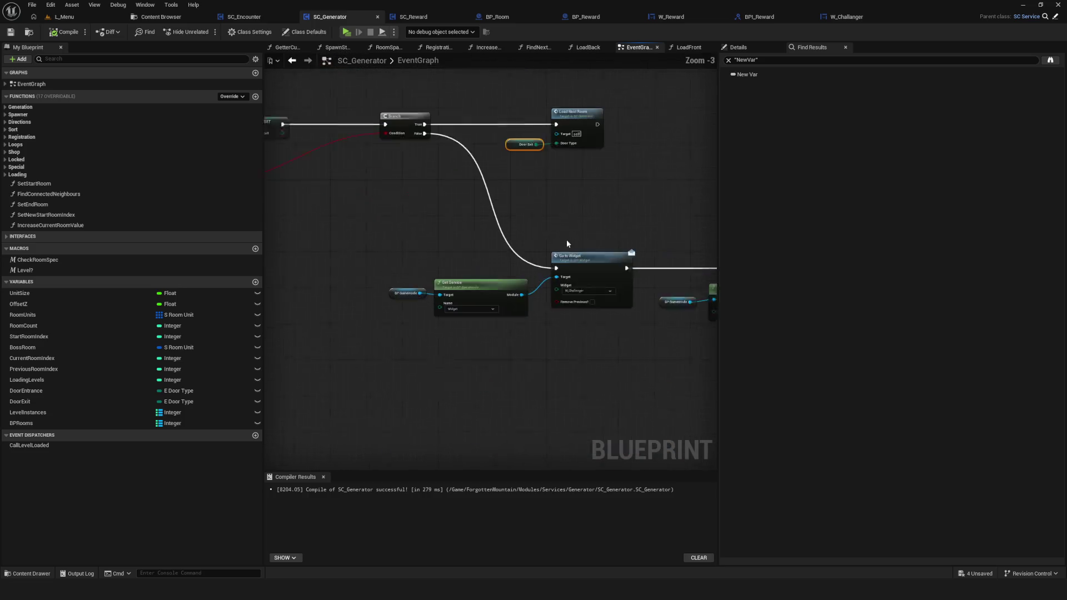
scroll(570, 239, "down", 4)
scroll(481, 245, "up", 2)
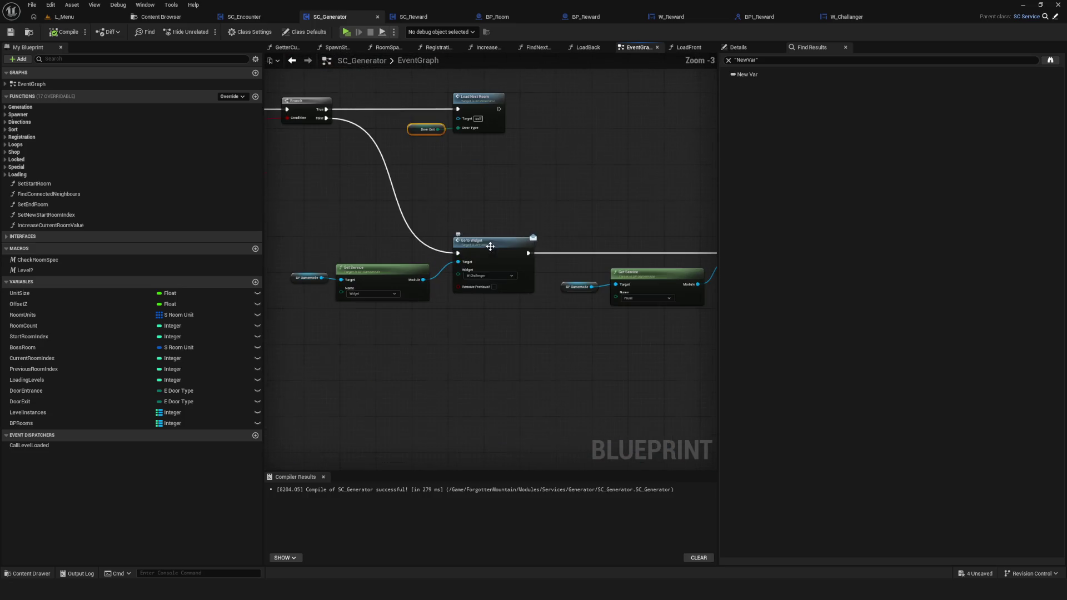
scroll(388, 331, "up", 1)
mouse_move(388, 332)
left_mouse_down()
mouse_move(526, 335)
mouse_move(492, 357)
mouse_move(581, 318)
left_mouse_up()
scroll(545, 330, "down", 4)
scroll(543, 328, "up", 3)
left_click(52, 34)
Review the Break S Room Unit, Go to Widget, Set Pause and Load Next Room chain.
mouse_move(481, 207)
left_mouse_down()
mouse_move(400, 210)
mouse_move(715, 227)
left_mouse_up()
scroll(528, 222, "up", 4)
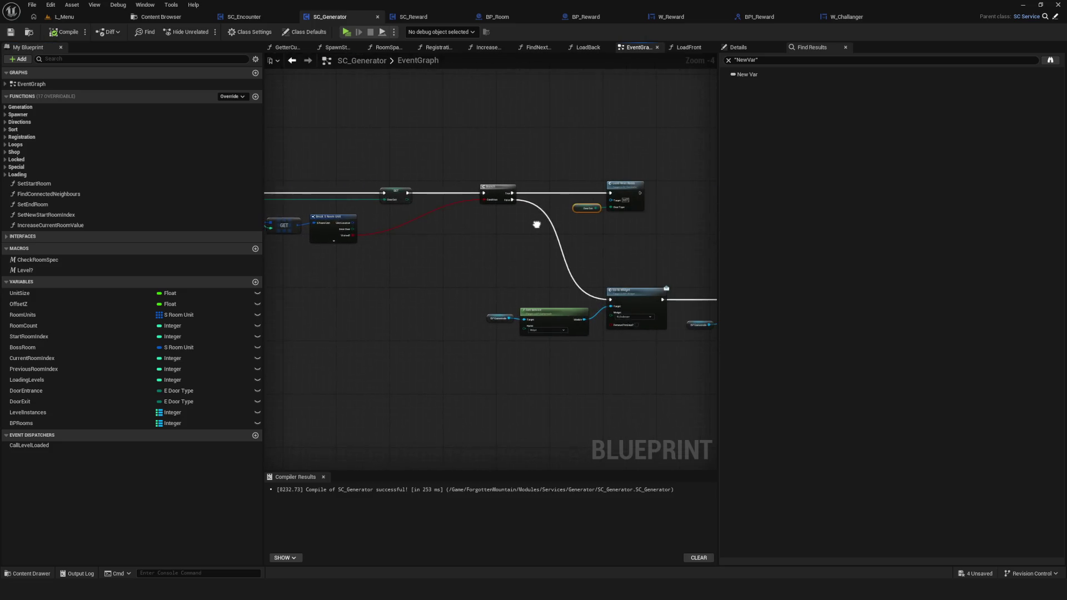
mouse_move(571, 258)
left_mouse_down()
mouse_move(392, 247)
mouse_move(445, 282)
mouse_move(177, 250)
left_mouse_up()
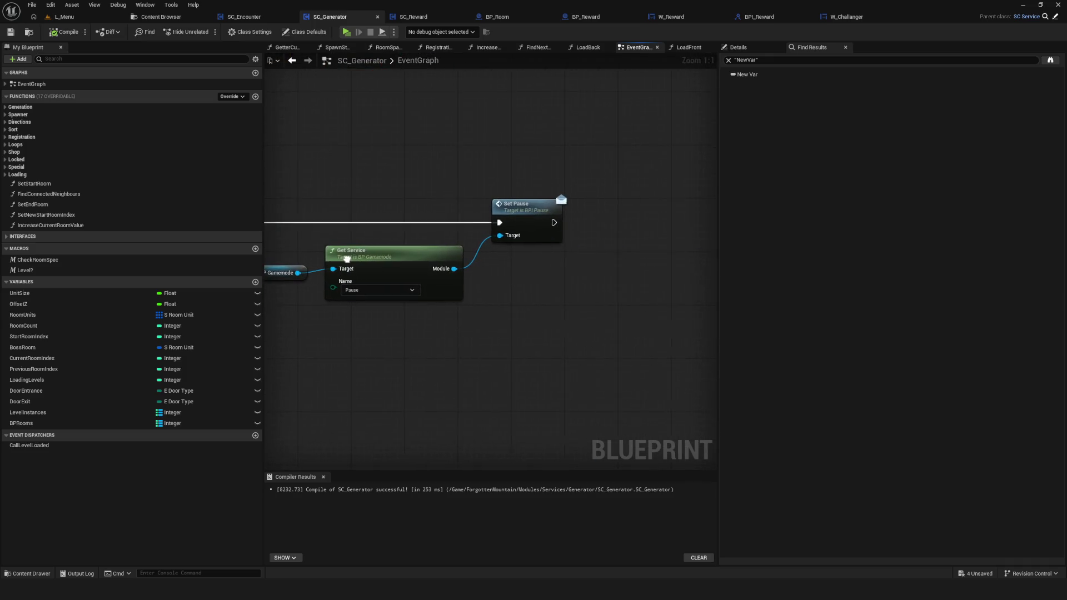
left_click_drag(350, 258, 579, 317)
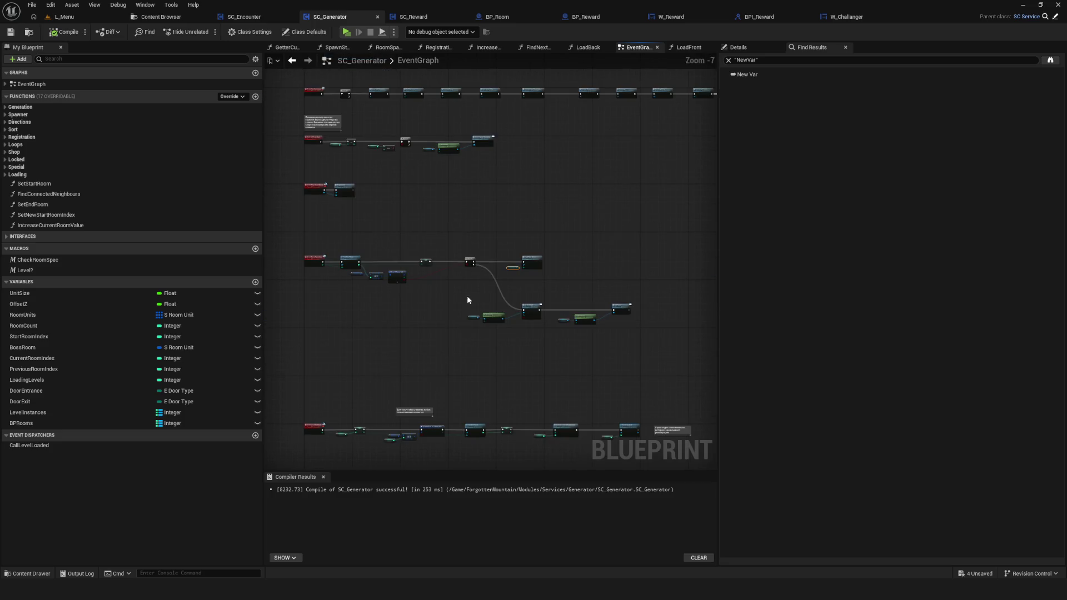
scroll(467, 300, "up", 4)
left_click_drag(543, 238, 691, 338)
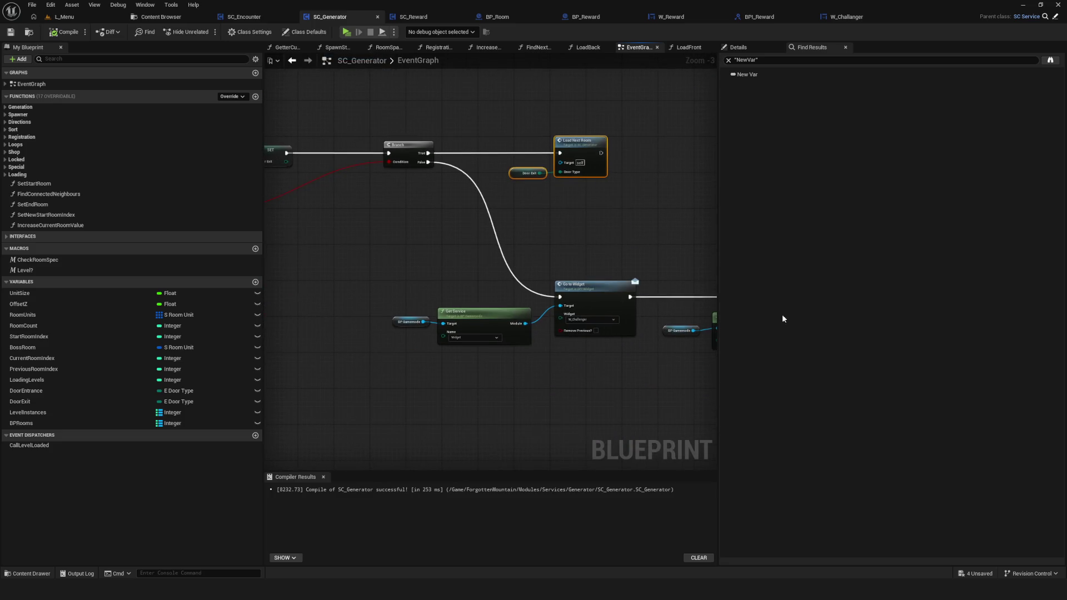
mouse_move(583, 261)
left_mouse_down()
mouse_move(656, 236)
mouse_move(715, 234)
mouse_move(666, 236)
mouse_move(630, 288)
left_mouse_up()
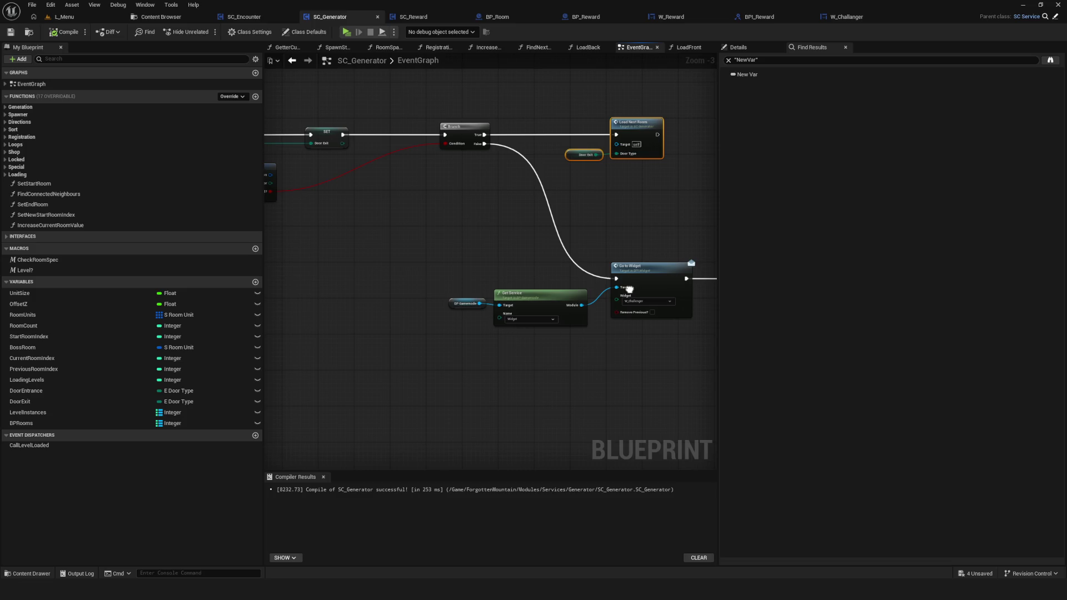
Look over Event LoadNextRoom, then bring up the Content Browser at the W_Challanger folder.
scroll(629, 290, "down", 3)
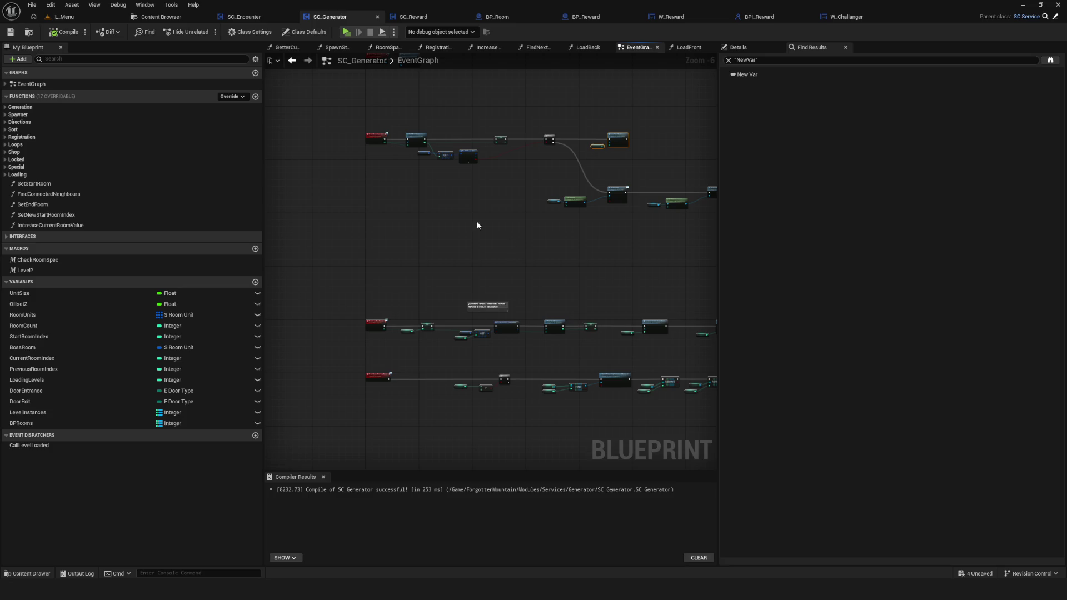
scroll(377, 332, "up", 5)
left_click_drag(308, 249, 415, 408)
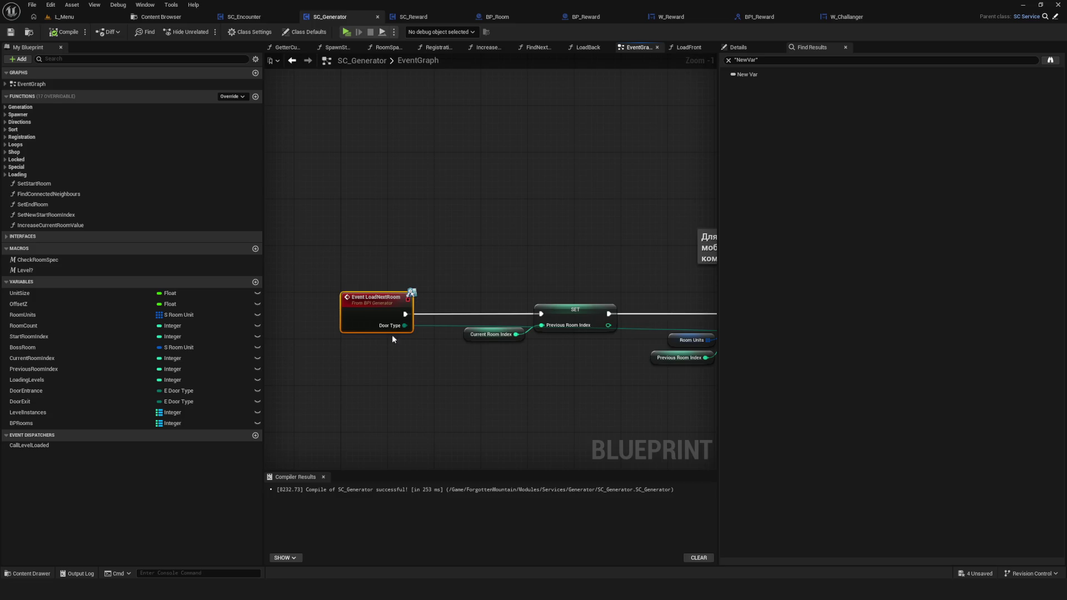
scroll(415, 332, "down", 4)
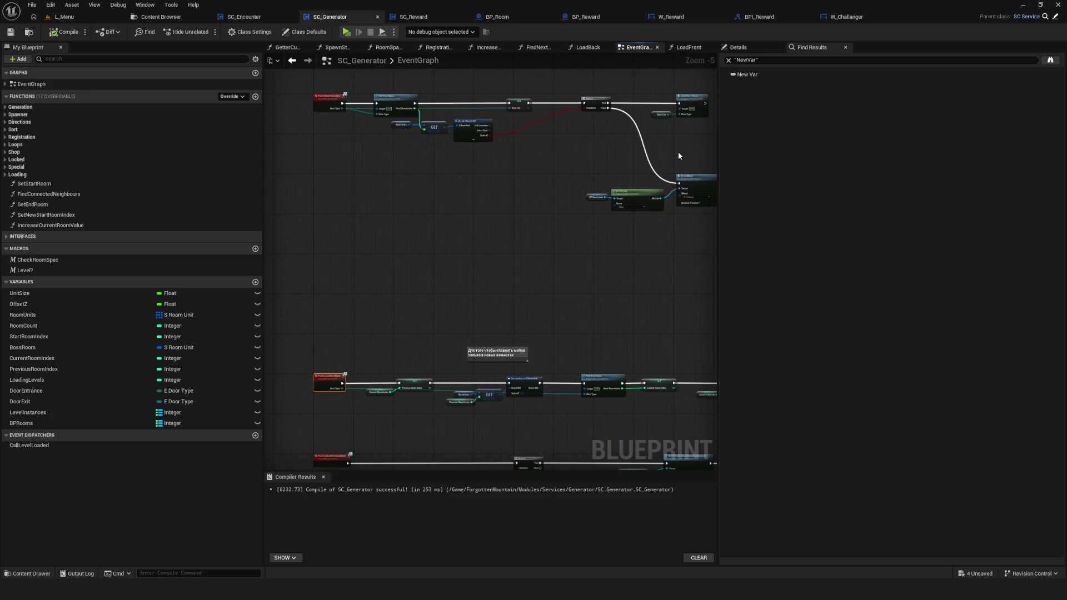
left_click_drag(384, 294, 399, 313)
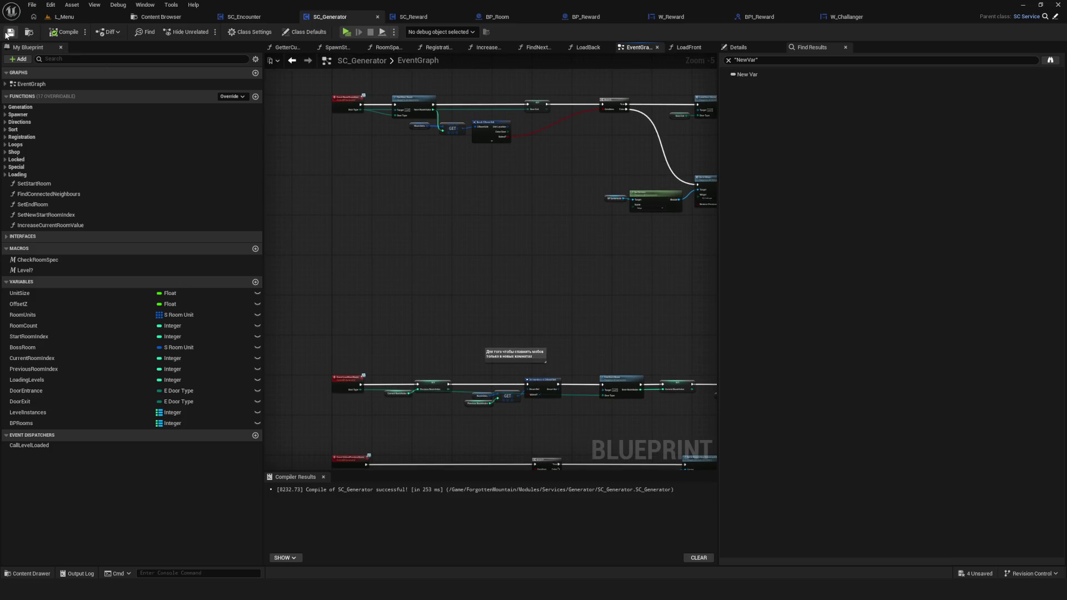
left_click(161, 17)
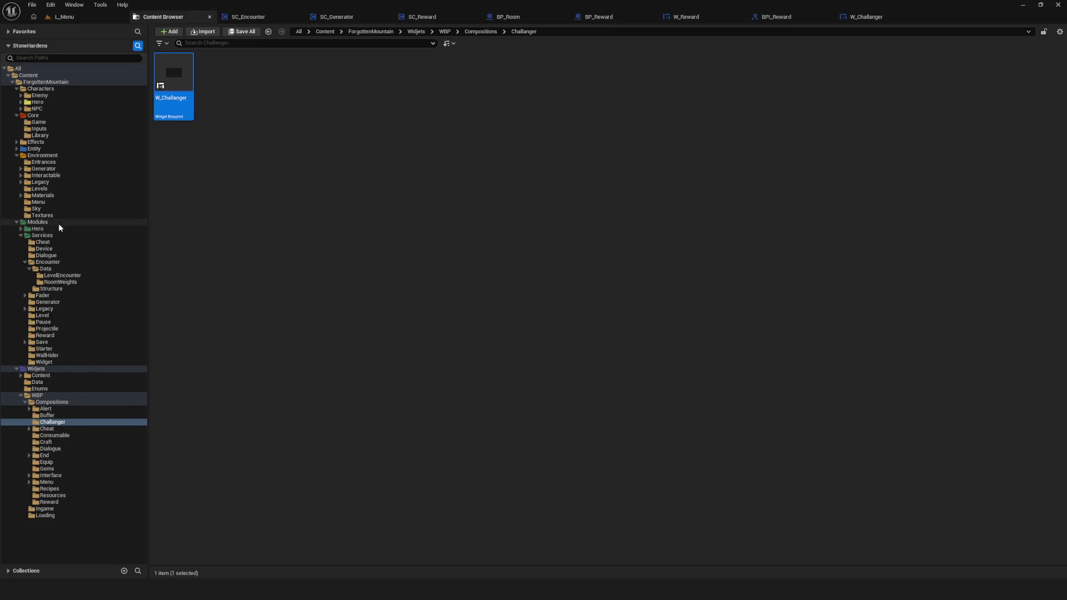
Open the BPI_Generator interface from the Generator folder.
left_click(67, 302)
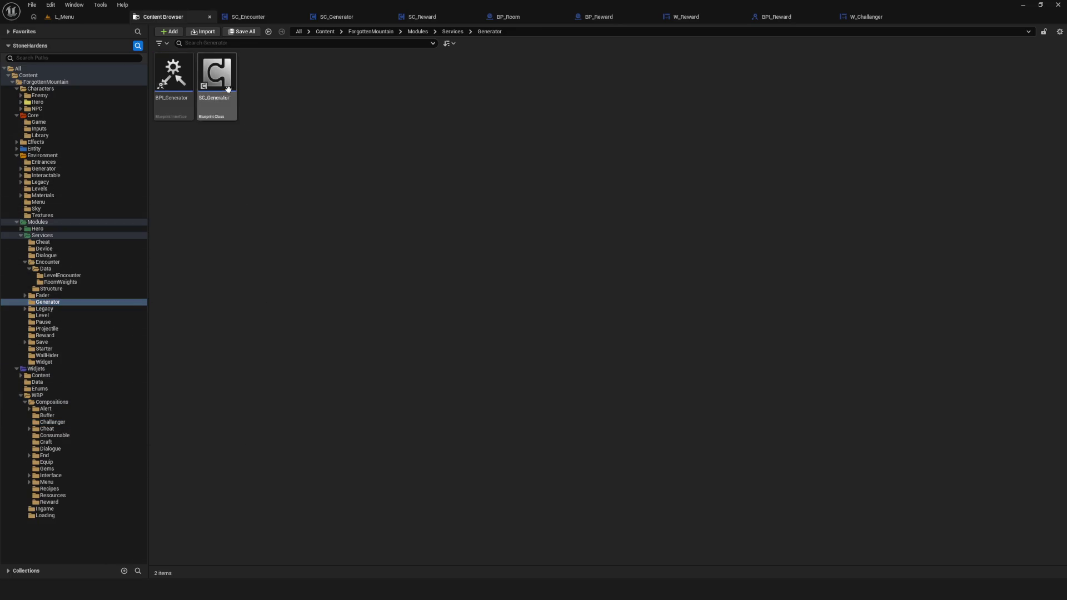
double_click(228, 89)
left_click(200, 16)
double_click(174, 78)
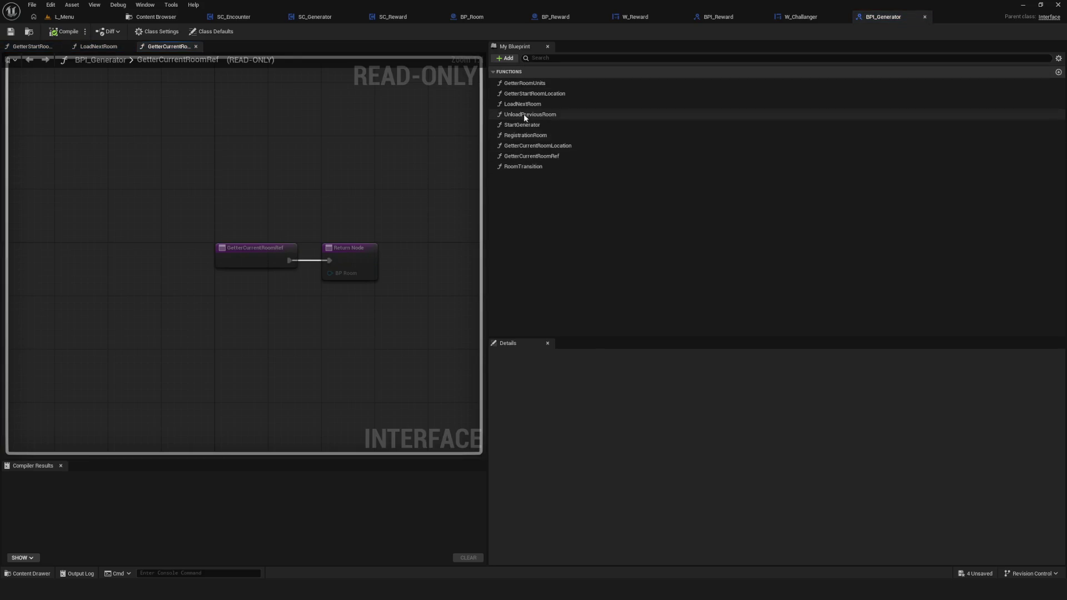
Add a StartLoadNextRoom function to BPI_Generator, then save and compile it.
left_click(504, 57)
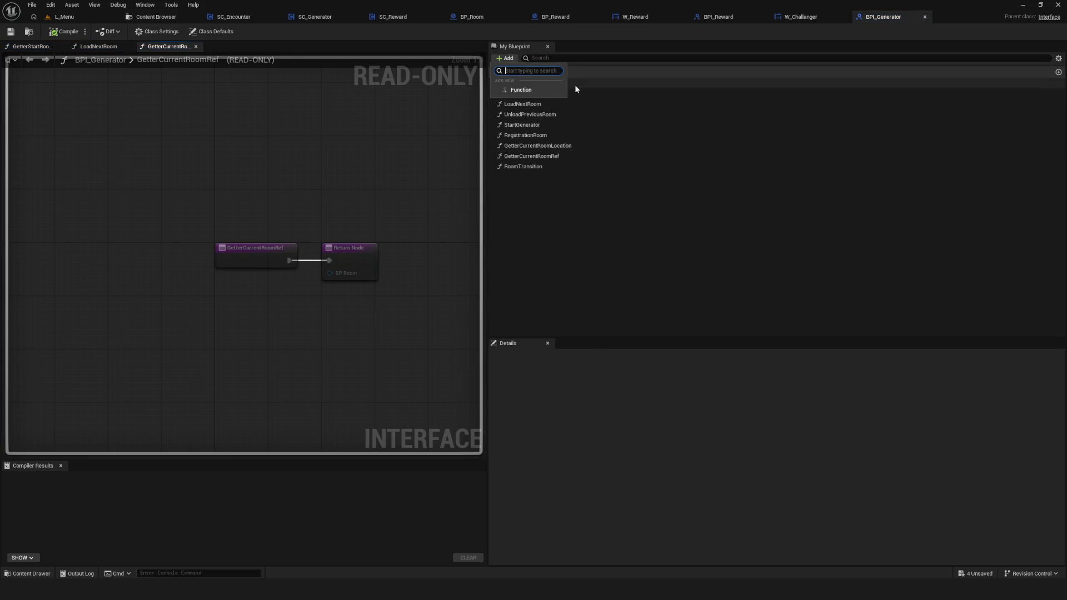
left_click(536, 89)
type("StartLoadNext")
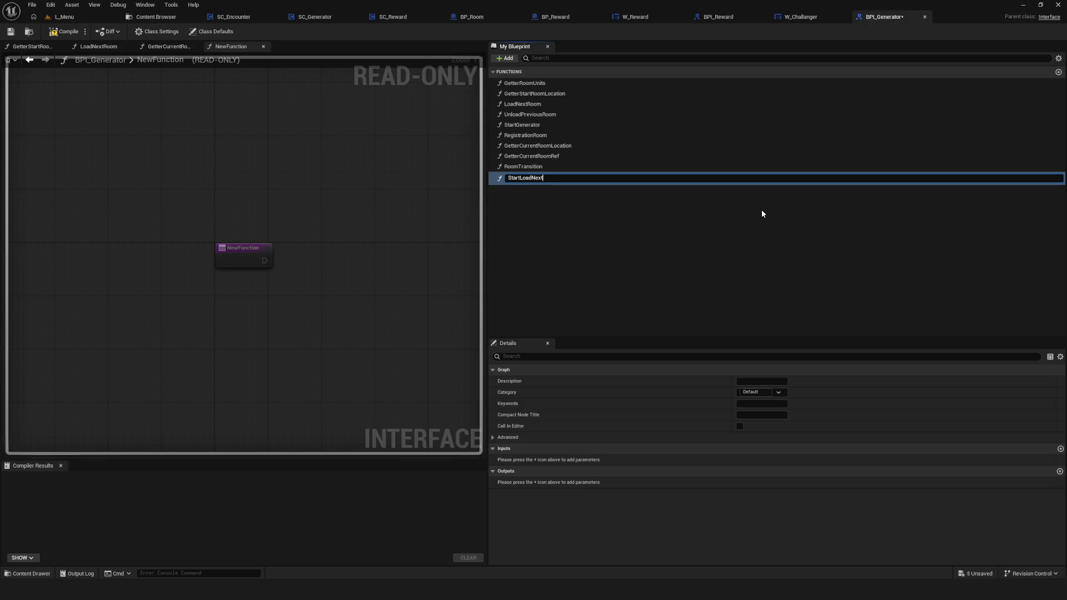
type("Room")
key("Return")
key("ctrl+s")
left_click(65, 32)
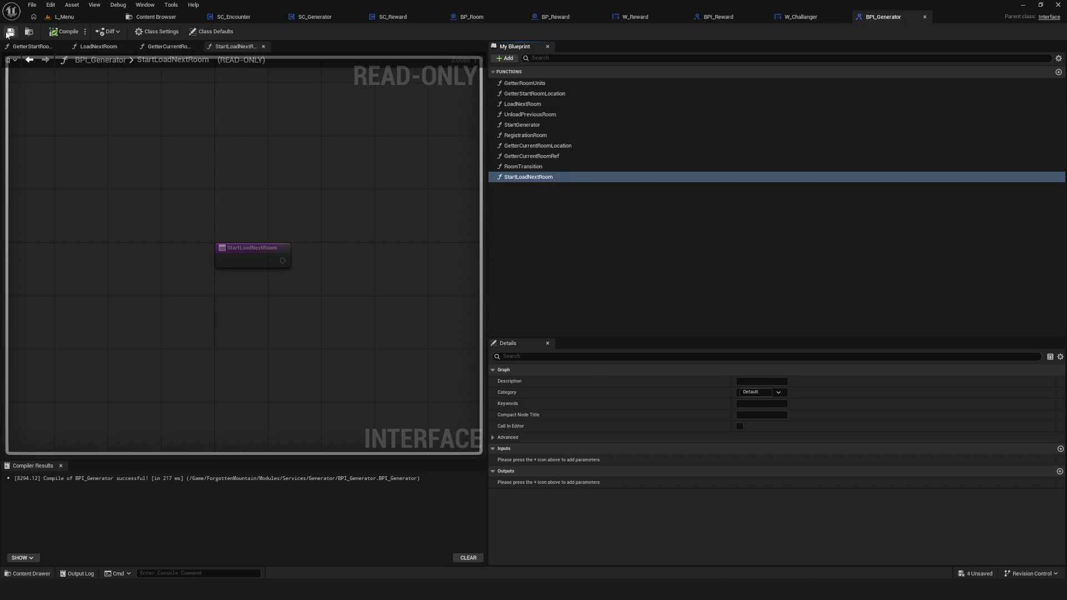
left_click(315, 18)
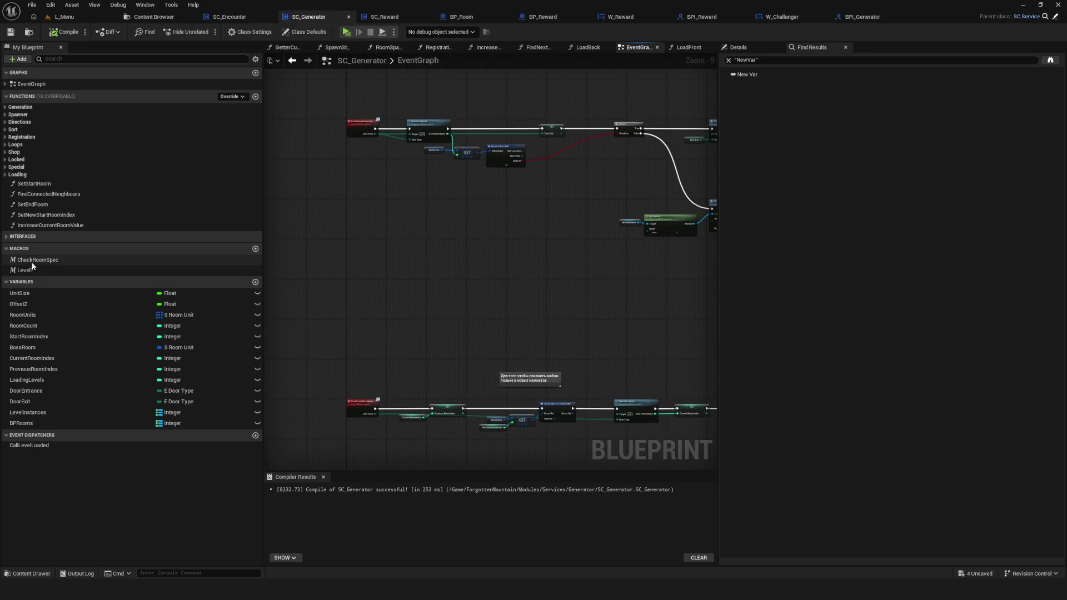
Add an Event StartLoadNextRoom node to SC_Generator's graph and position it.
double_click(56, 262)
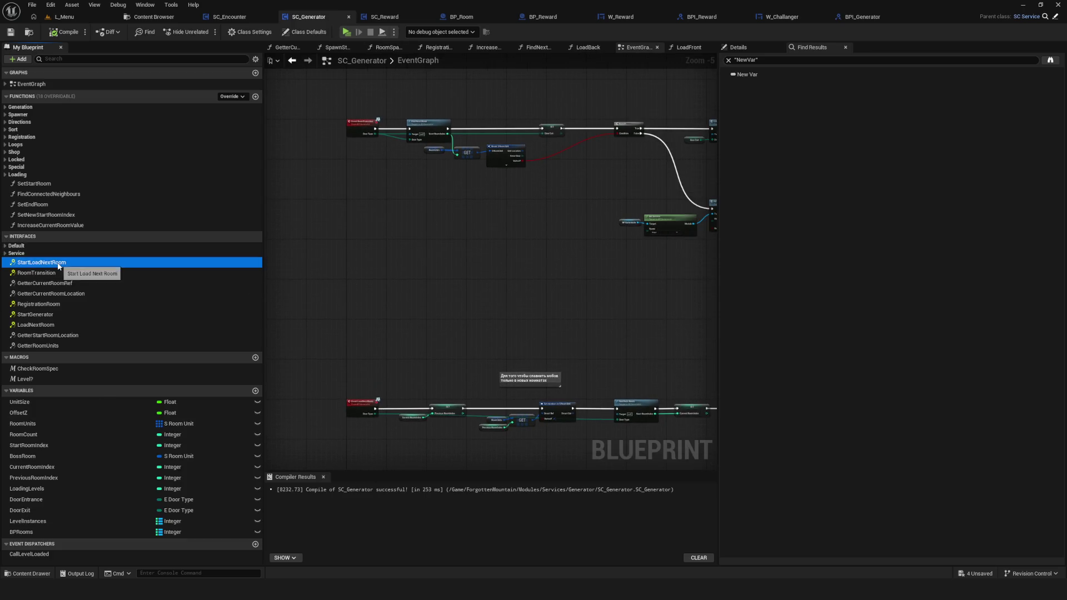
mouse_move(430, 389)
left_mouse_down()
mouse_move(508, 241)
mouse_move(450, 268)
left_mouse_up()
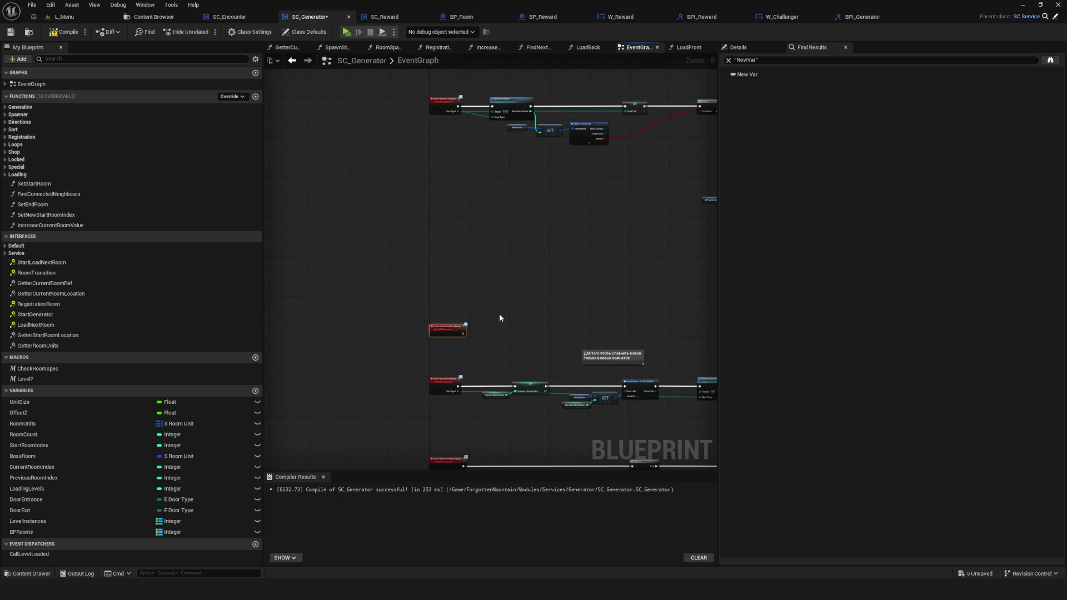
left_click_drag(559, 326, 433, 295)
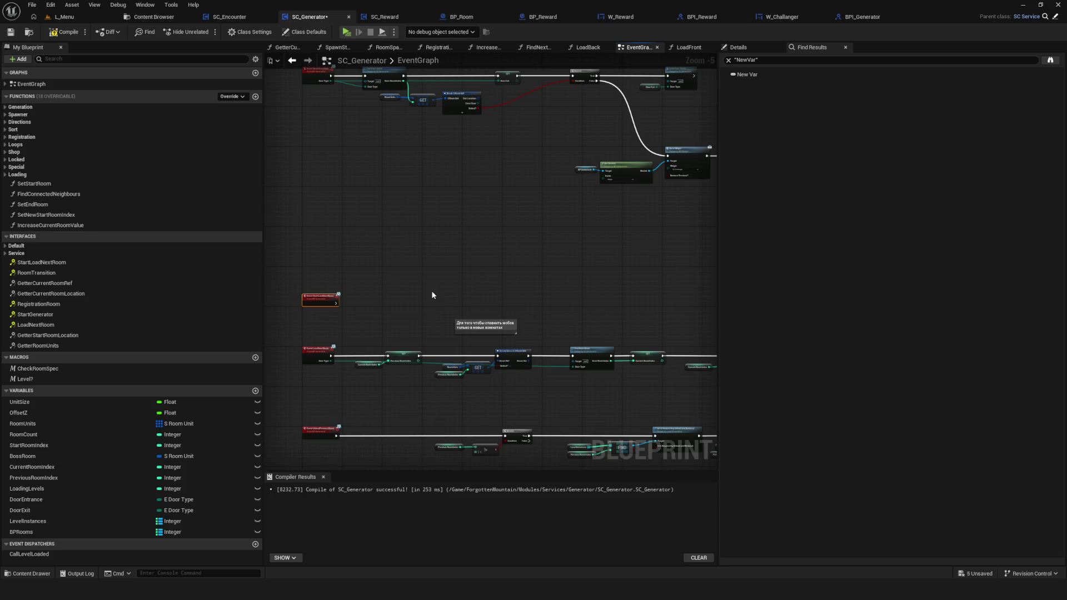
scroll(432, 295, "up", 6)
mouse_move(284, 261)
left_mouse_down()
mouse_move(357, 427)
mouse_move(433, 398)
left_mouse_up()
scroll(436, 338, "down", 10)
left_click_drag(435, 371, 460, 351)
scroll(460, 351, "up", 4)
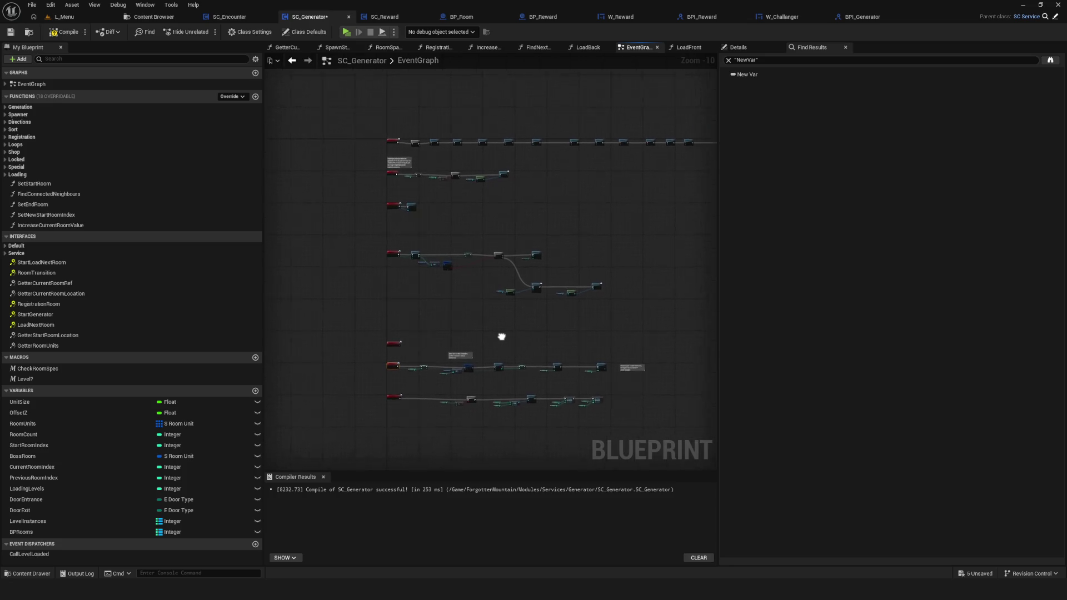
Delete the StartLoadNextRoom event, save SC_Generator, and return to the Generator folder.
left_click_drag(365, 309, 453, 361)
key("Delete")
left_click(10, 32)
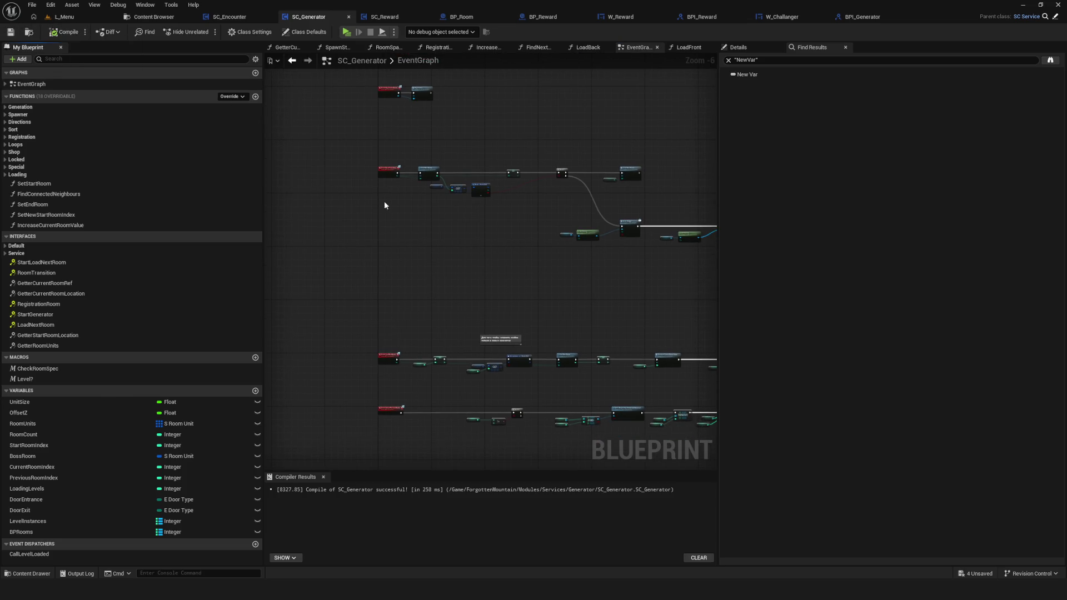
left_click(151, 21)
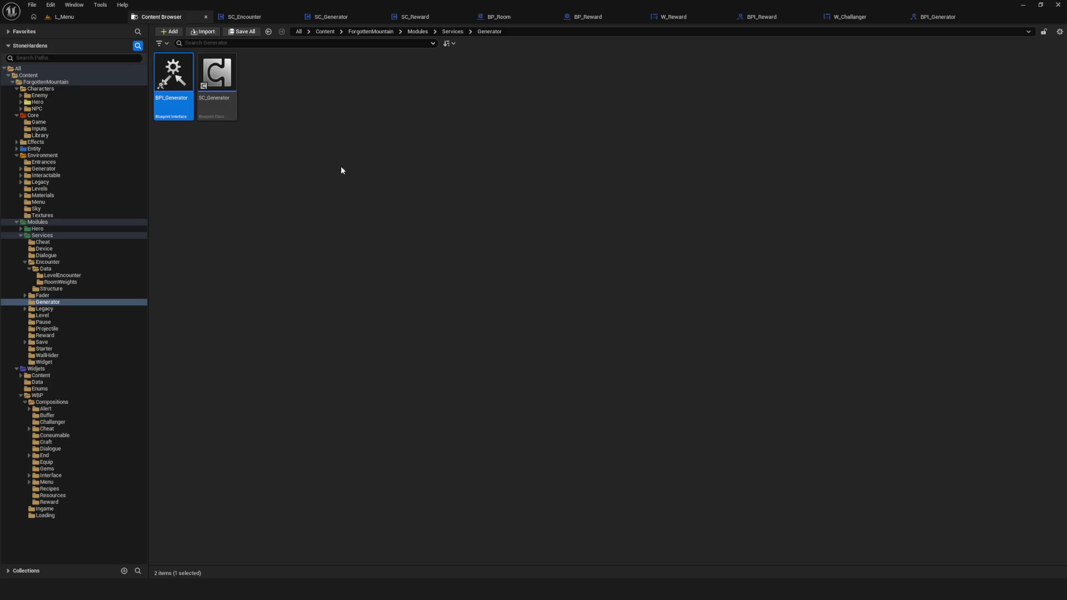
Delete the StartLoadNextRoom function from BPI_Generator and save the interface.
double_click(165, 75)
left_click(536, 178)
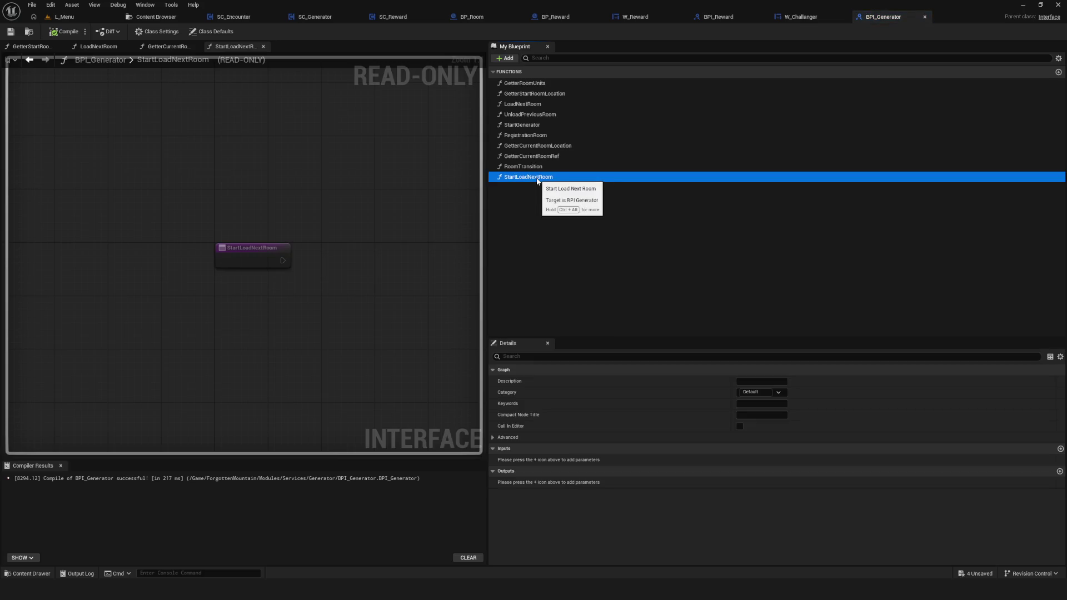
key("Delete")
left_click(10, 31)
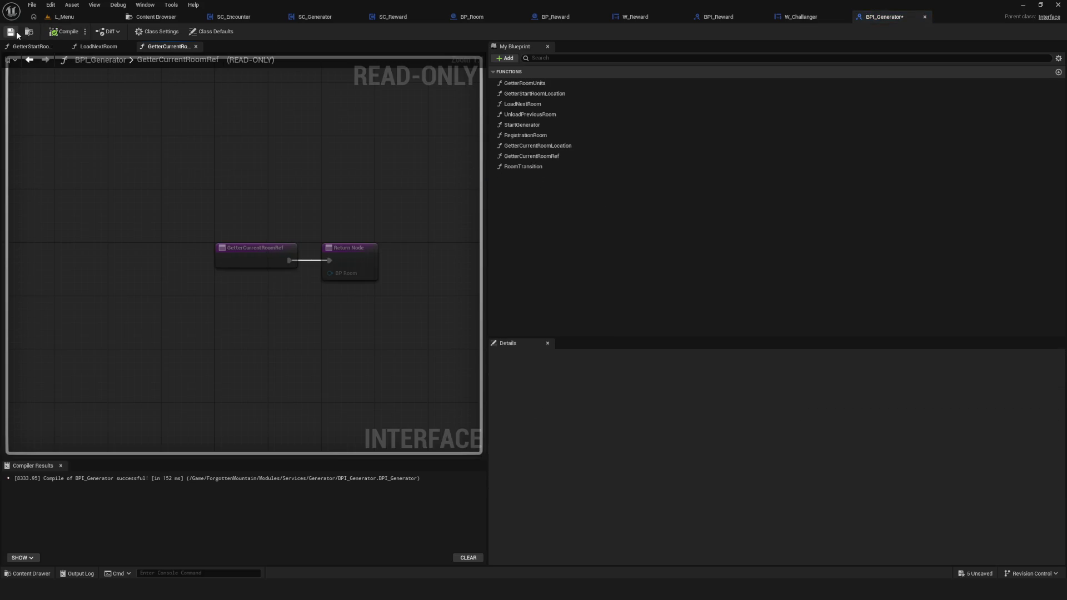
Return to SC_Generator's event graph by way of the SC_Encounter tab.
left_click(156, 17)
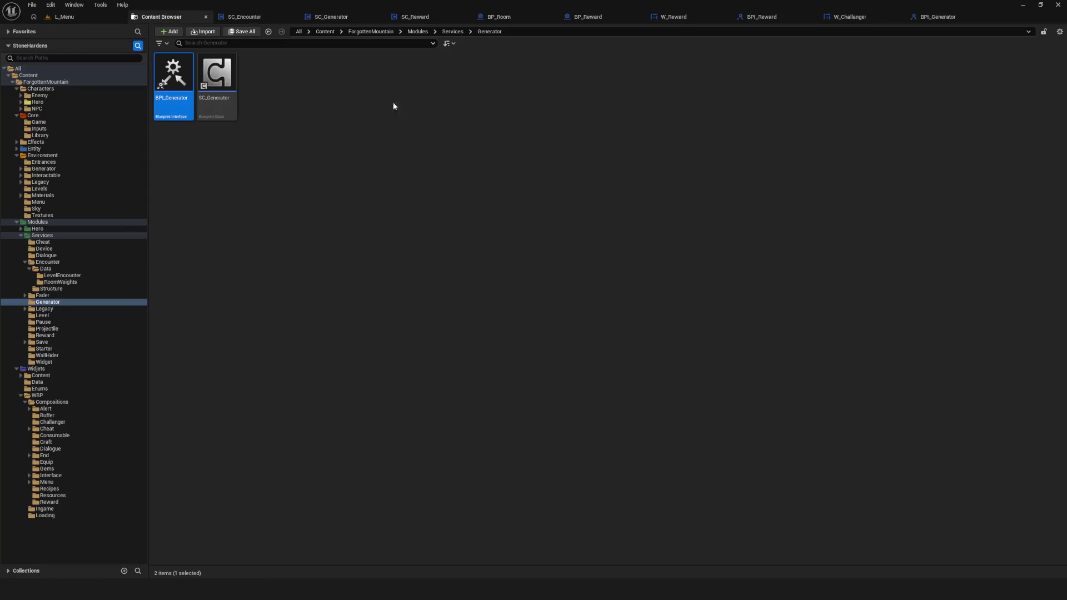
left_click(245, 18)
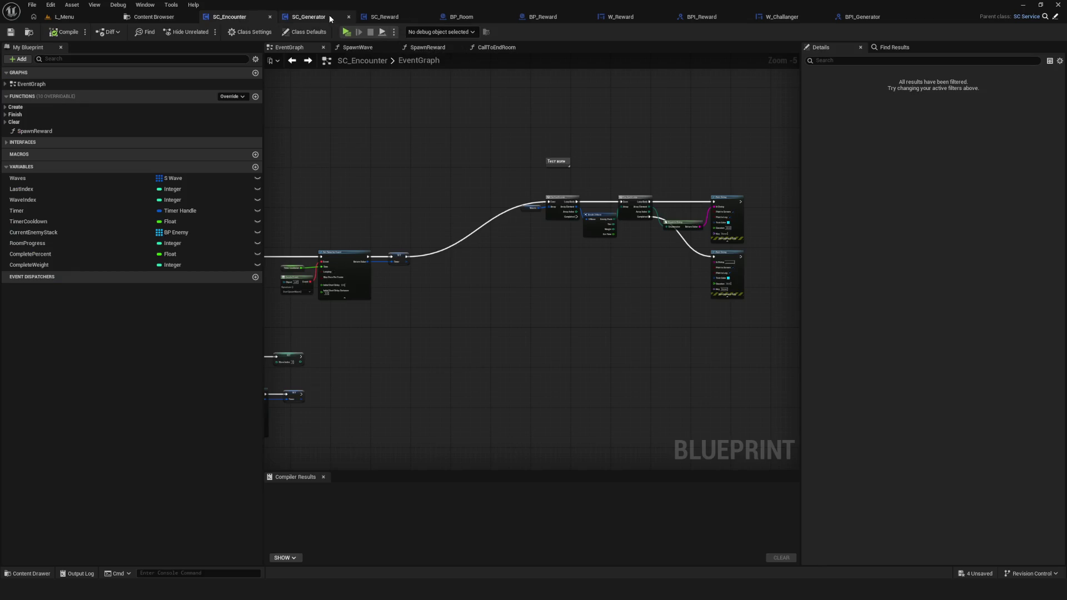
left_click(329, 16)
scroll(491, 211, "up", 4)
Delete the Door Exit node feeding Load Next Room, then compile and save SC_Generator.
left_click_drag(491, 211, 529, 222)
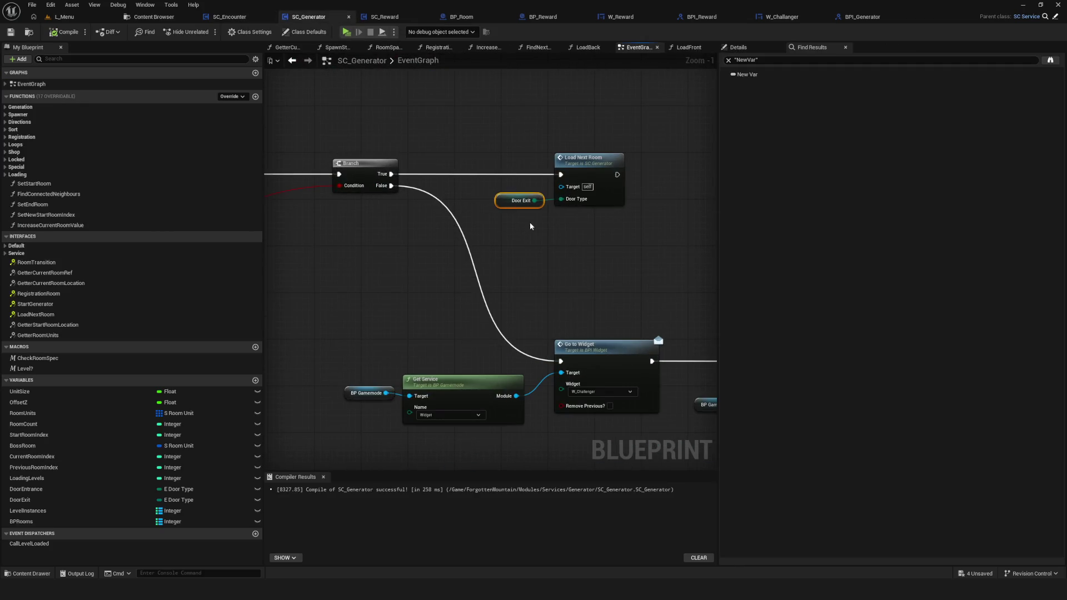
scroll(529, 222, "down", 5)
scroll(576, 199, "up", 6)
left_click_drag(519, 132, 579, 231)
key("Delete")
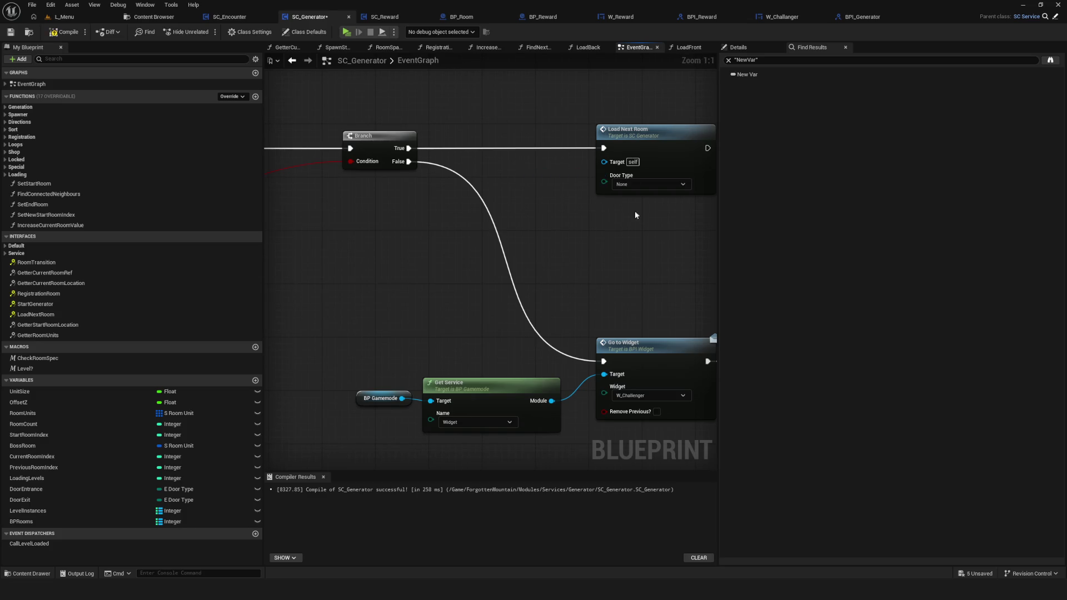
scroll(634, 211, "down", 10)
scroll(486, 300, "up", 8)
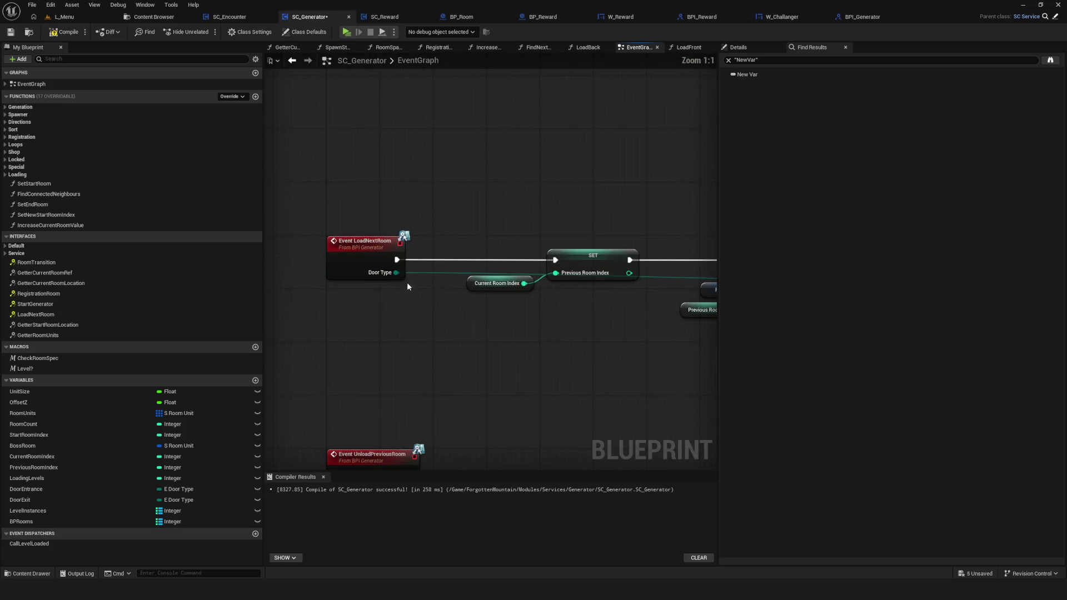
left_click(9, 32)
scroll(627, 302, "down", 5)
scroll(468, 321, "up", 5)
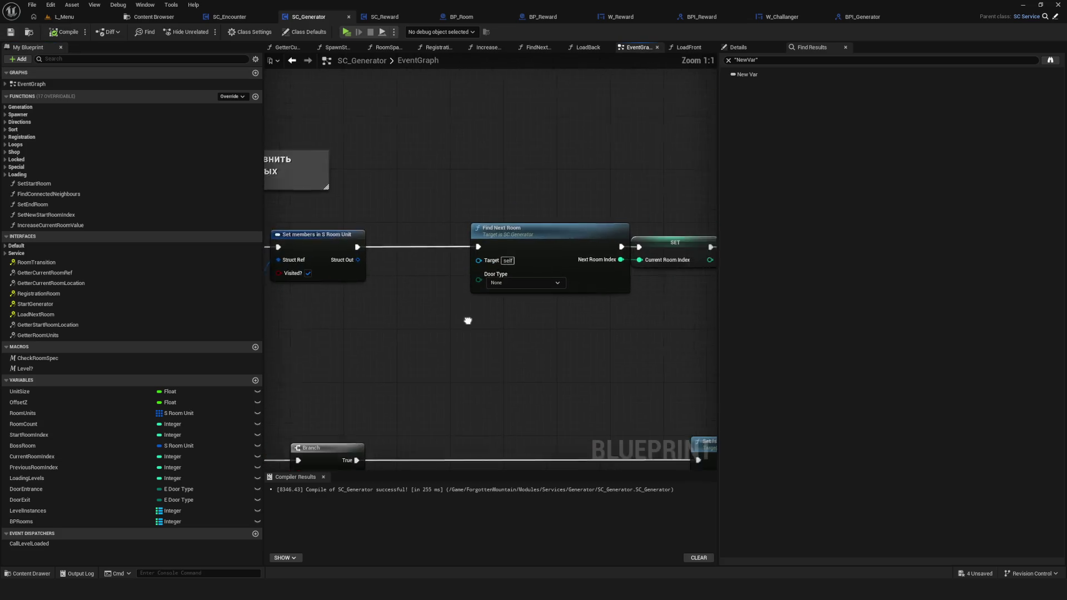
Paste a Door Exit getter, wire it into Find Next Room's Door Type, and save.
key("ctrl+v")
left_click_drag(427, 311, 478, 279)
scroll(495, 302, "down", 8)
scroll(495, 303, "up", 8)
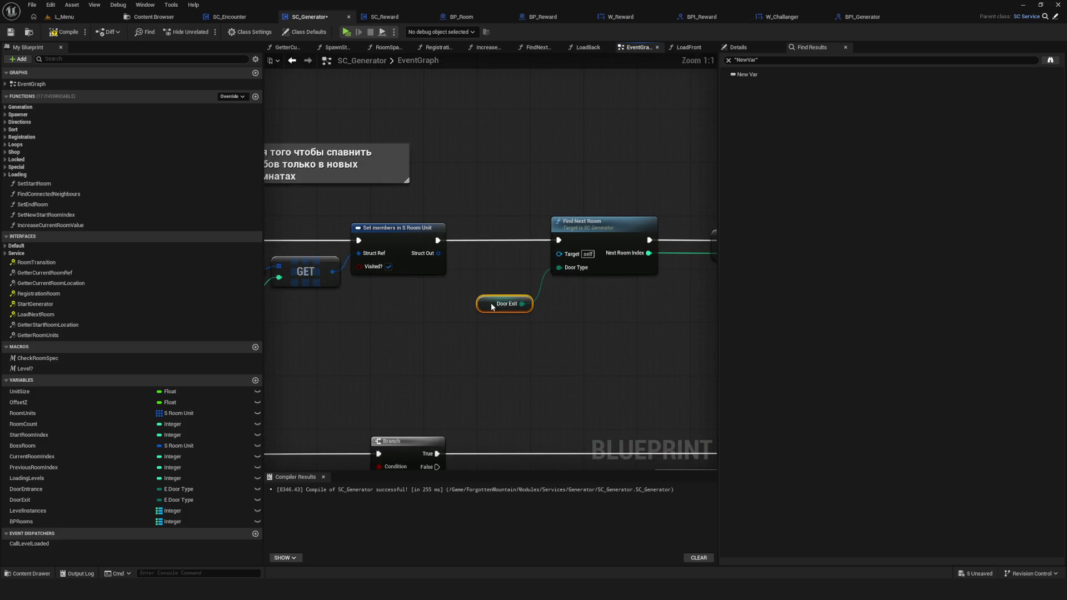
left_click(10, 32)
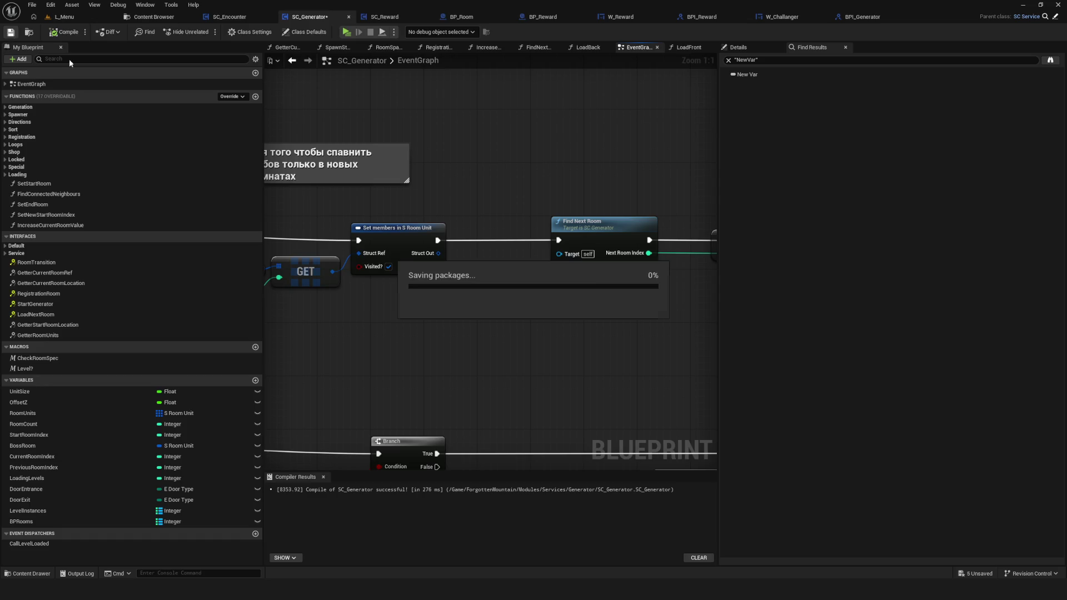
Re-centre the event graph around Load Next Room and save SC_Generator again with Ctrl+S.
scroll(624, 295, "down", 7)
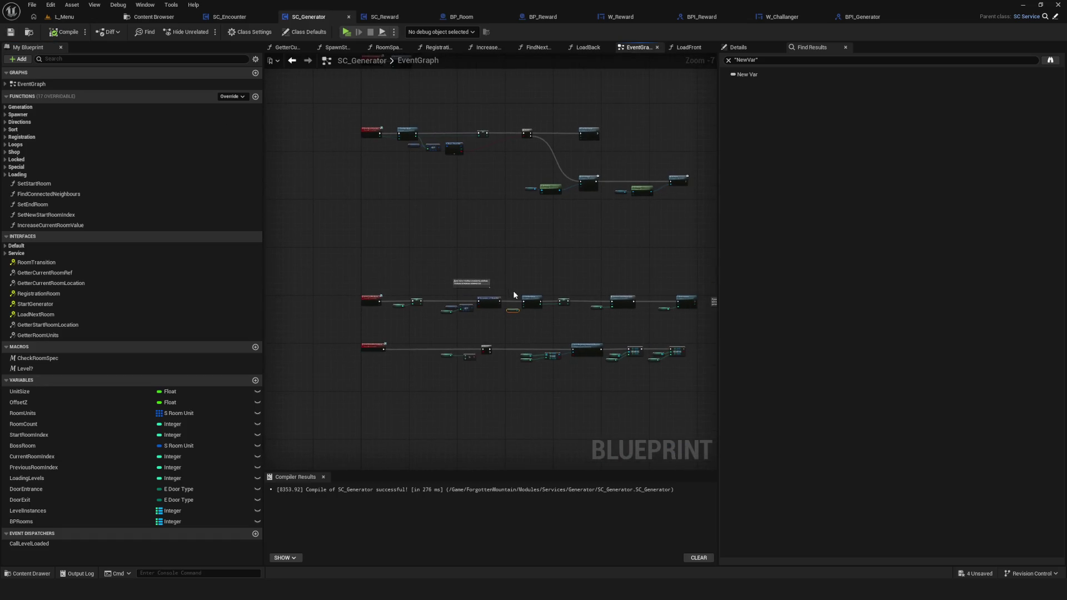
left_click_drag(528, 264, 484, 284)
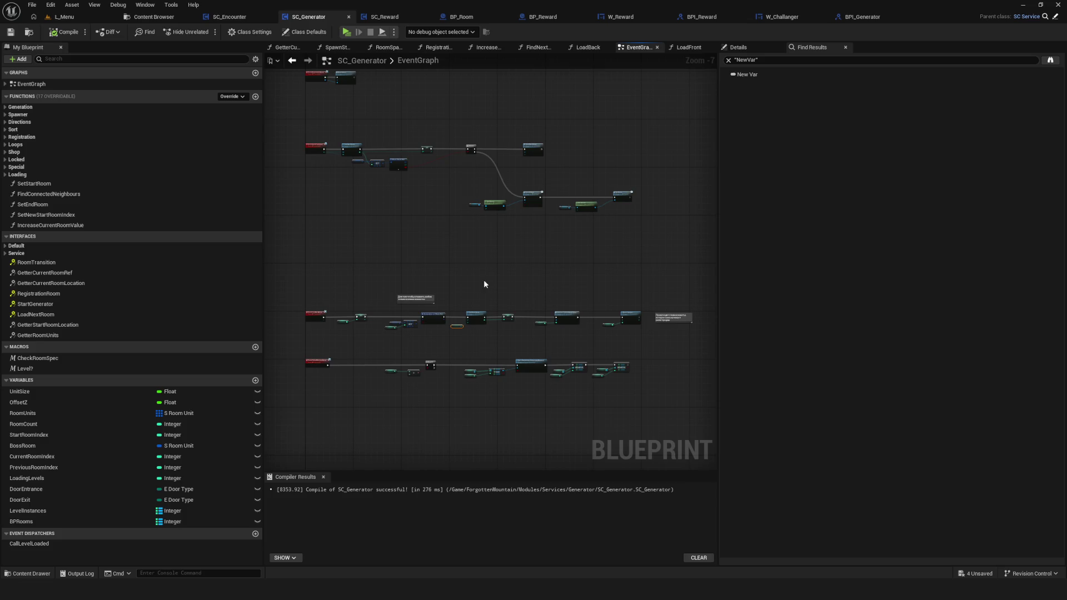
scroll(483, 120, "up", 4)
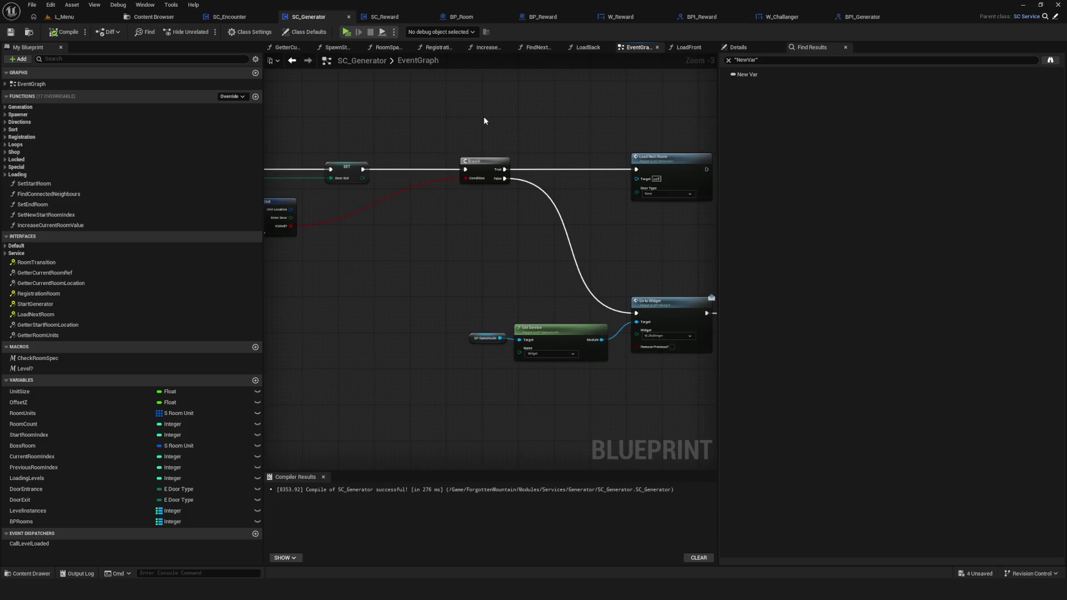
scroll(650, 180, "up", 3)
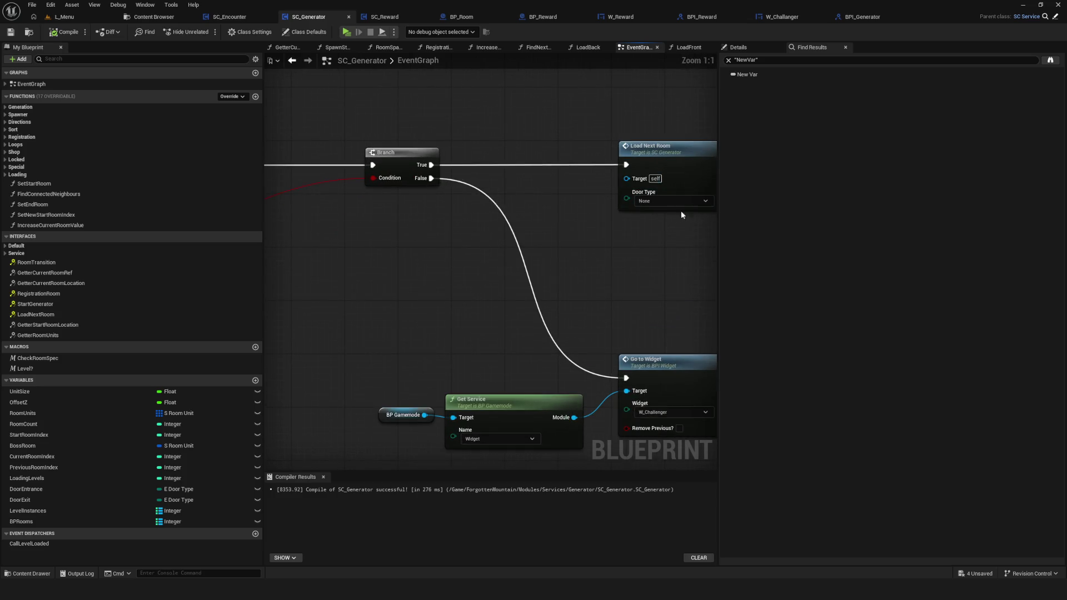
scroll(667, 213, "down", 5)
scroll(639, 212, "up", 4)
left_click(644, 200)
key("ctrl+s")
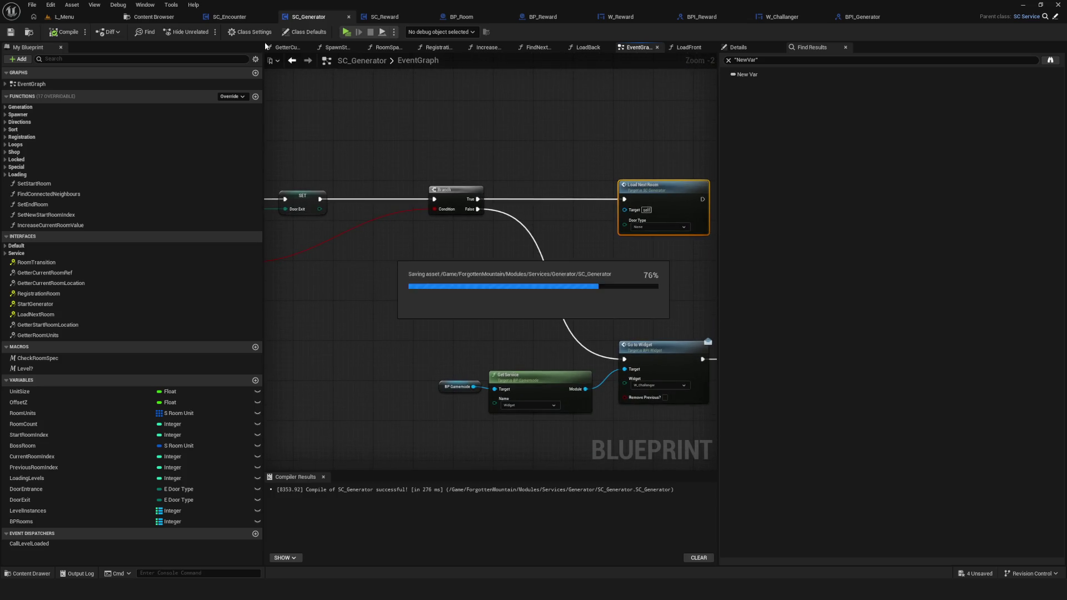
left_click(861, 16)
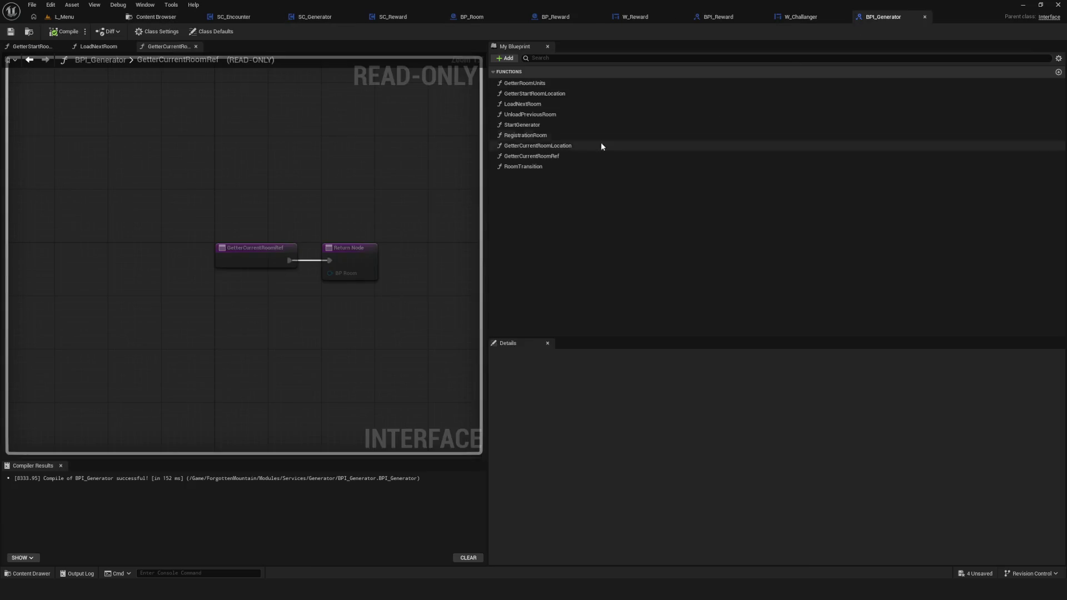
In LoadNextRoom's Details, delete the DoorType input and save BPI_Generator.
left_click(528, 106)
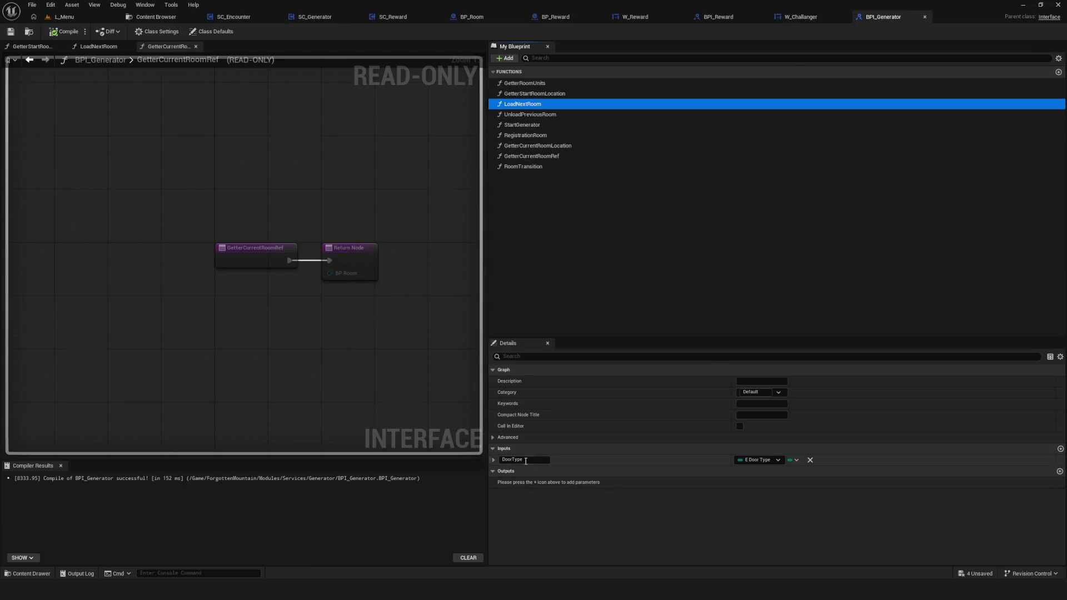
left_click(598, 378)
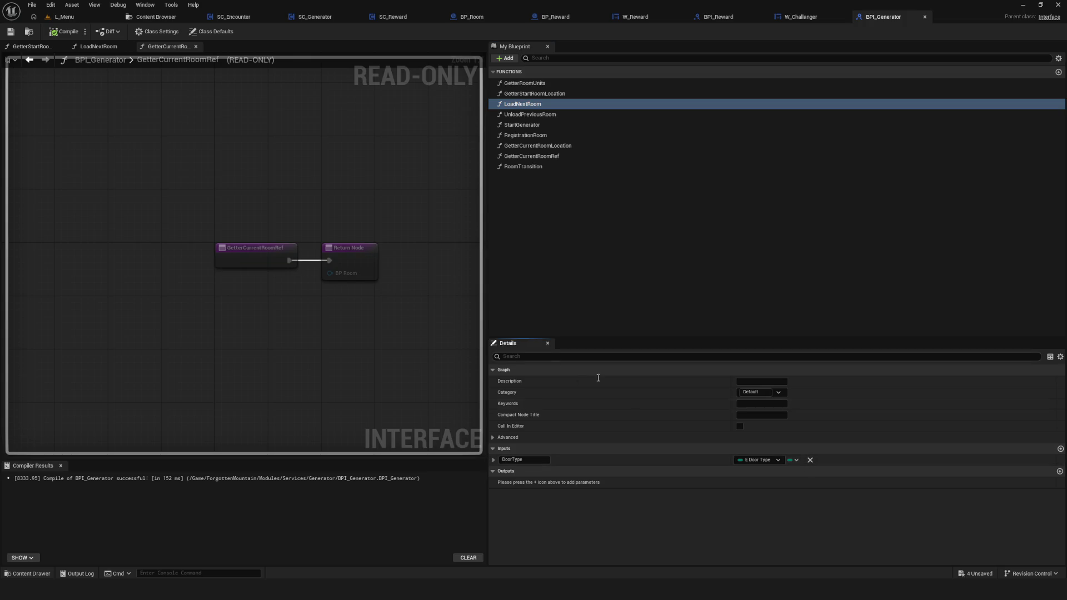
left_click(809, 459)
left_click(12, 31)
left_click(159, 17)
left_click(313, 17)
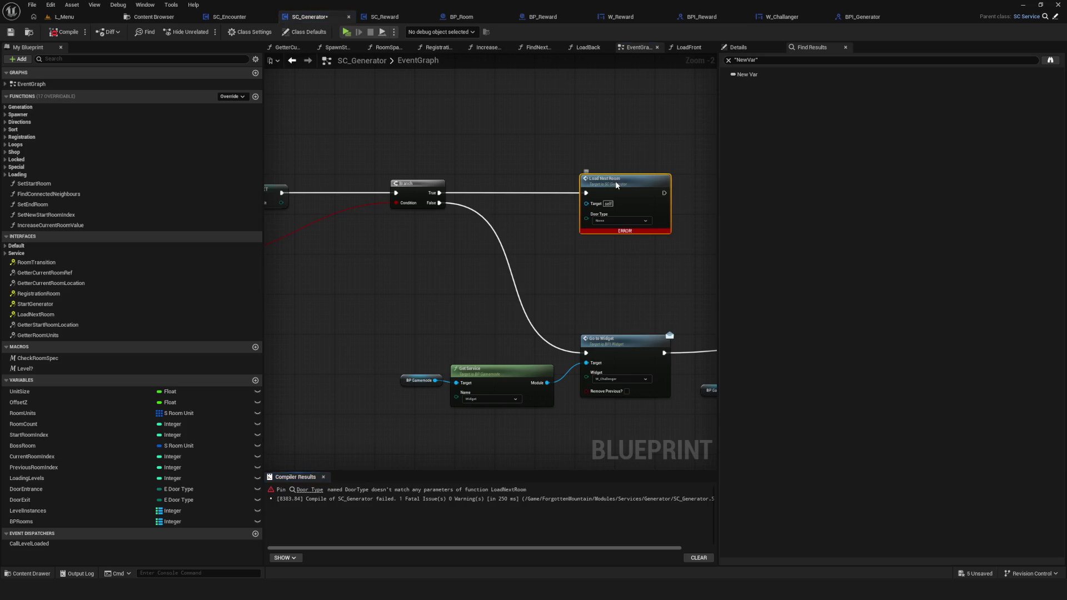
Refresh the broken Load Next Room node to drop its Door Type pin, then recompile SC_Generator successfully.
right_click(616, 183)
left_click(642, 245)
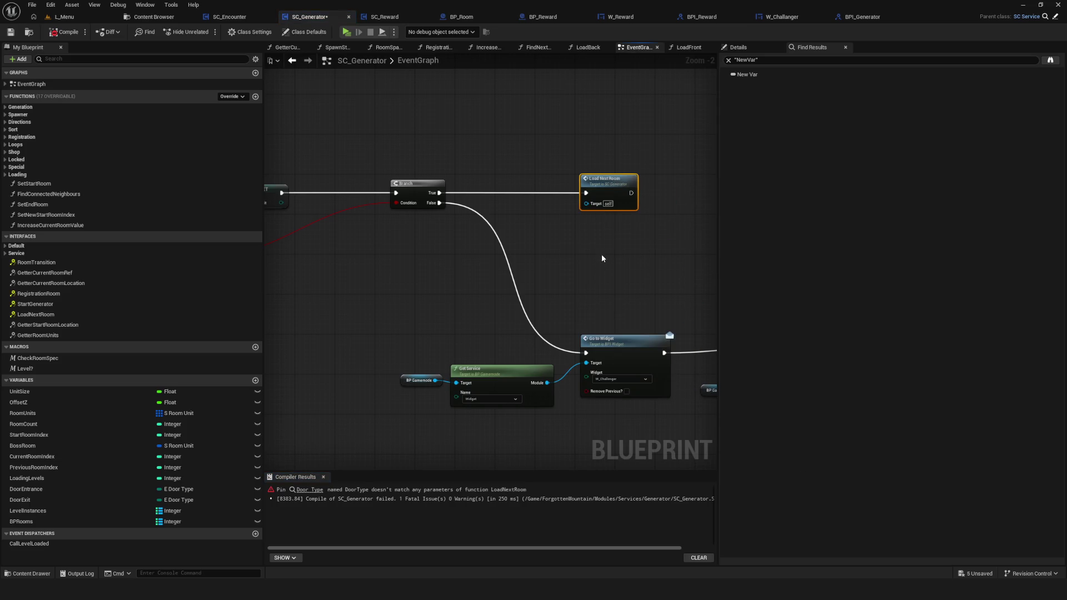
double_click(602, 195)
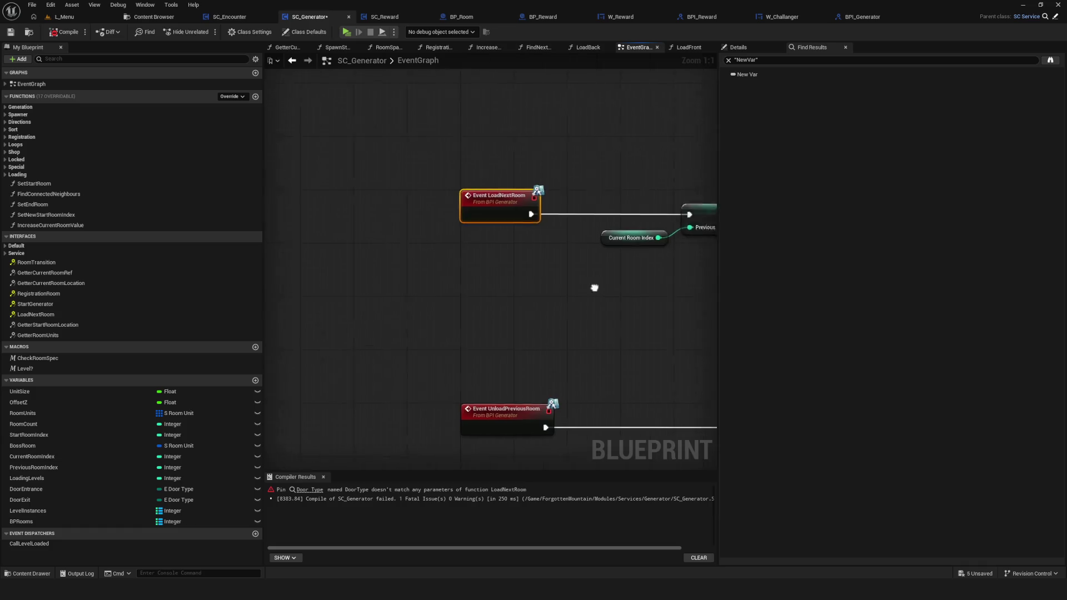
scroll(452, 271, "down", 5)
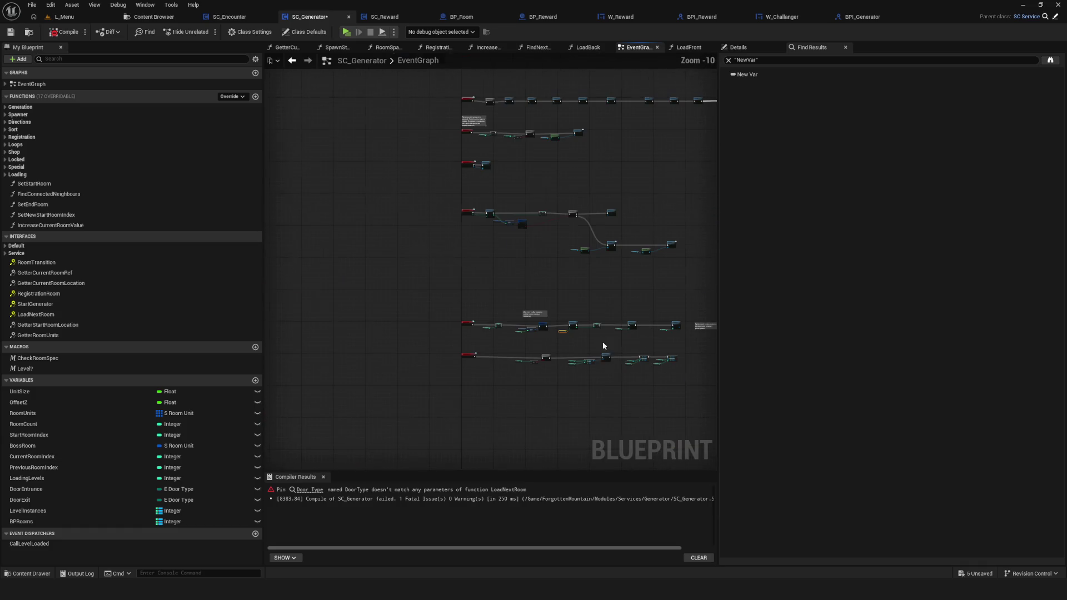
scroll(510, 188, "up", 5)
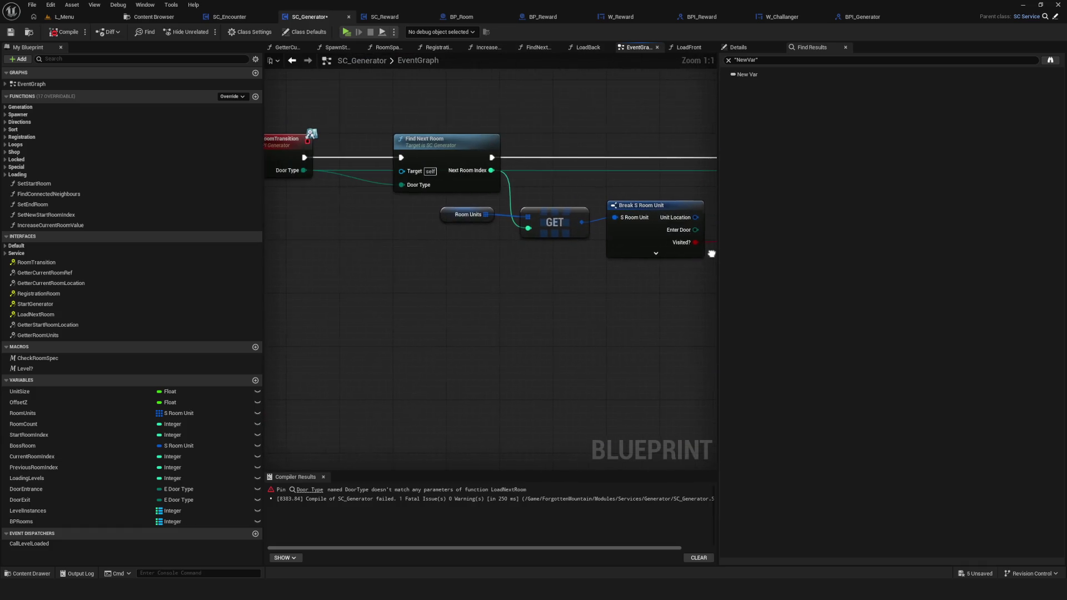
left_click(55, 35)
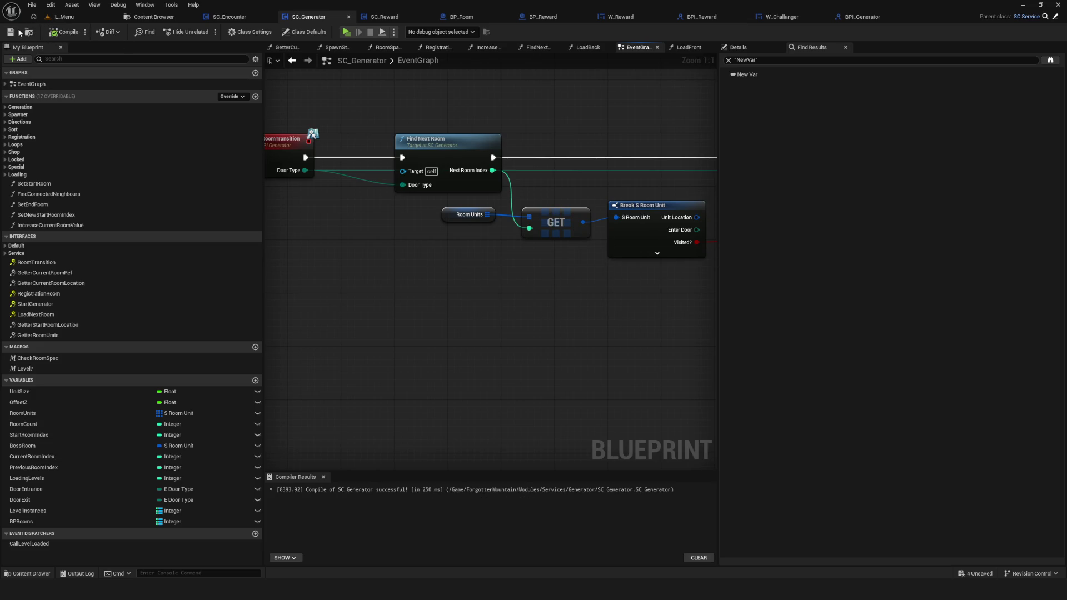
scroll(565, 229, "down", 8)
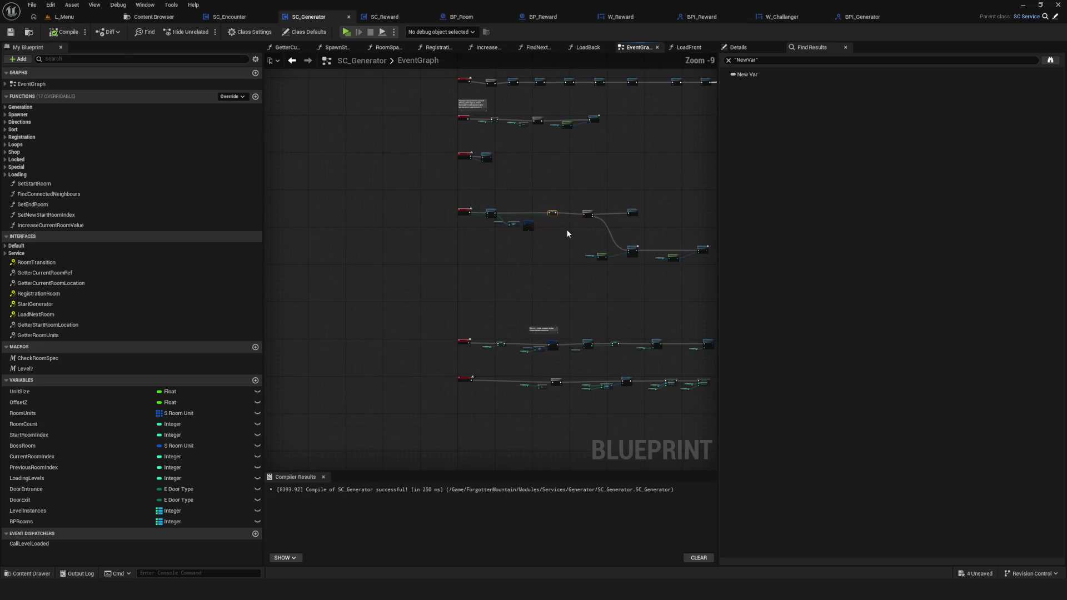
scroll(445, 328, "up", 8)
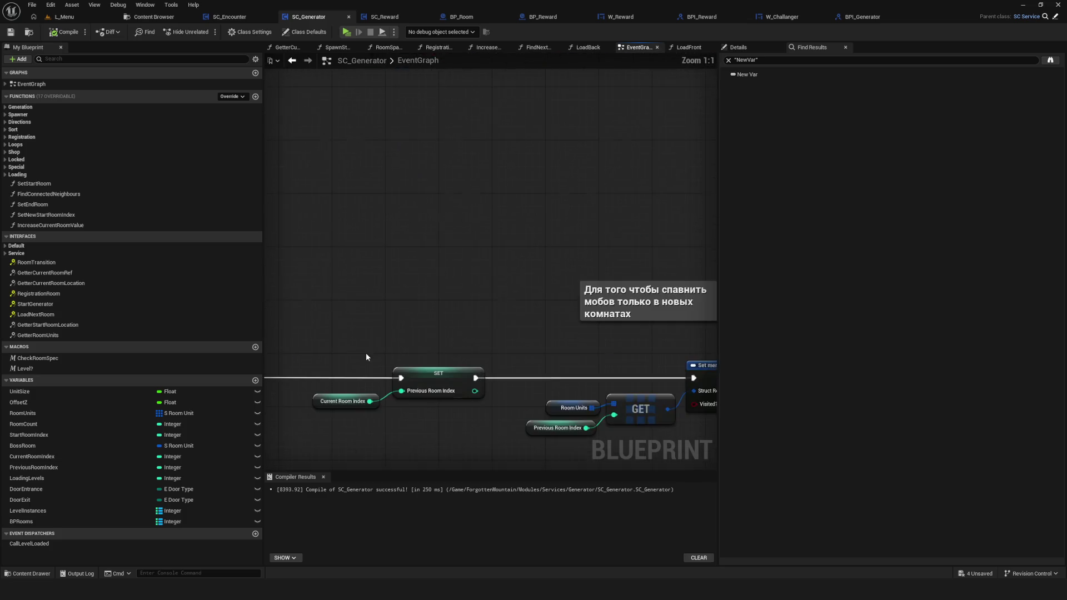
left_click_drag(372, 226, 399, 408)
scroll(503, 277, "down", 6)
scroll(508, 238, "up", 4)
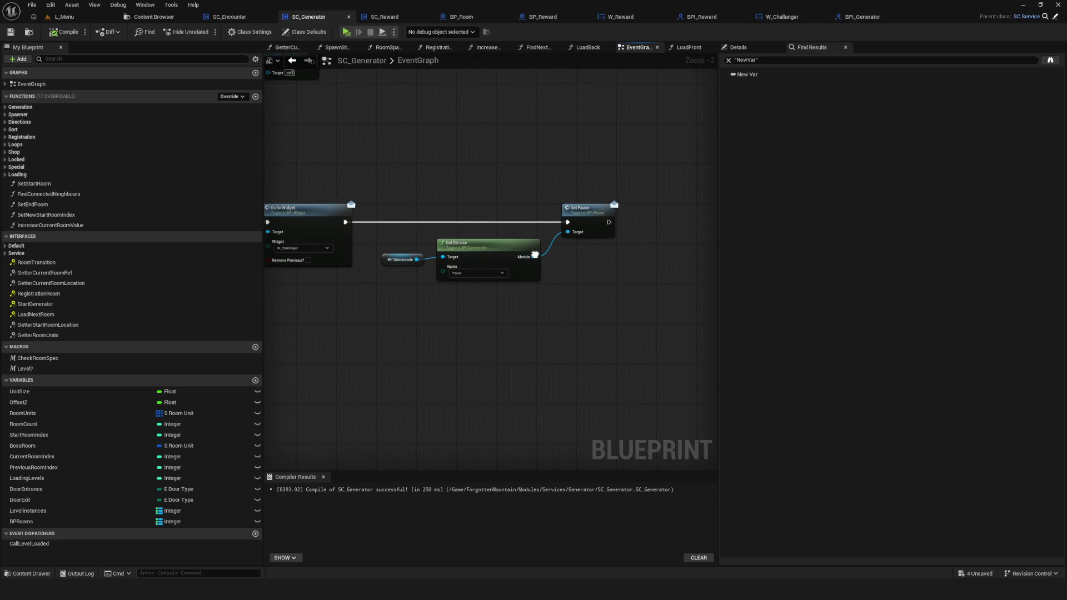
In W_Challanger's event graph, insert Set Reward Complete into the Continue chain.
left_click(782, 17)
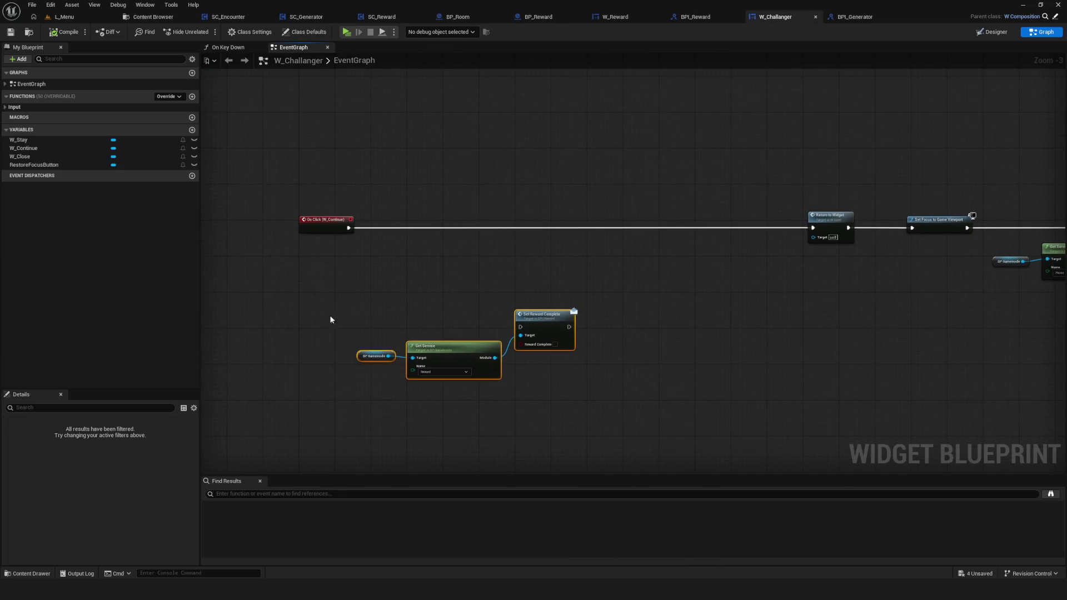
mouse_move(541, 334)
left_mouse_down()
mouse_move(541, 264)
mouse_move(524, 225)
left_mouse_up()
left_click(543, 268)
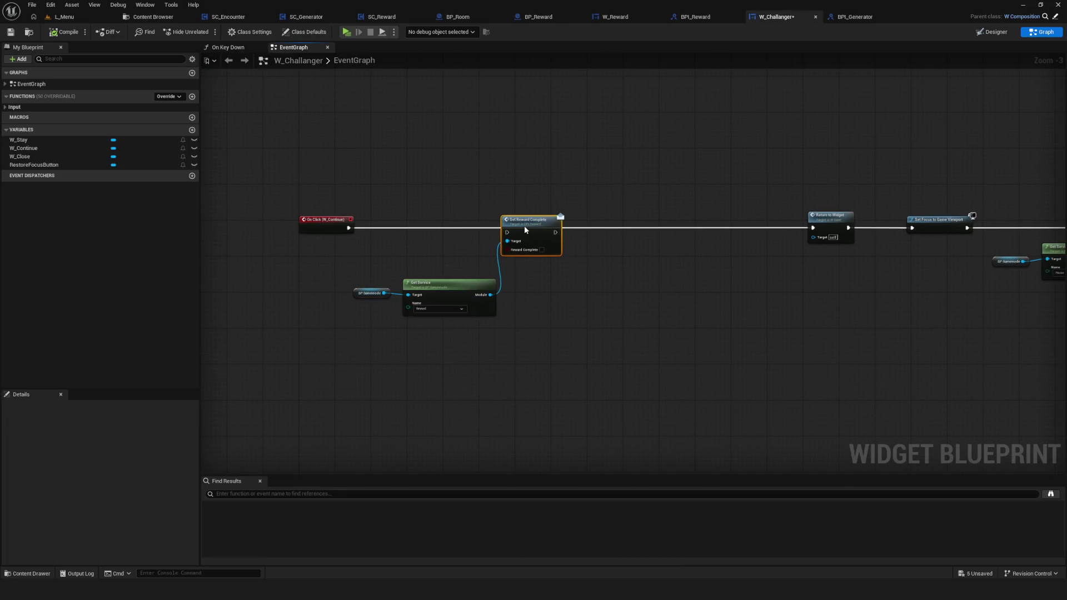
scroll(388, 228, "up", 3)
left_click_drag(689, 258, 611, 252)
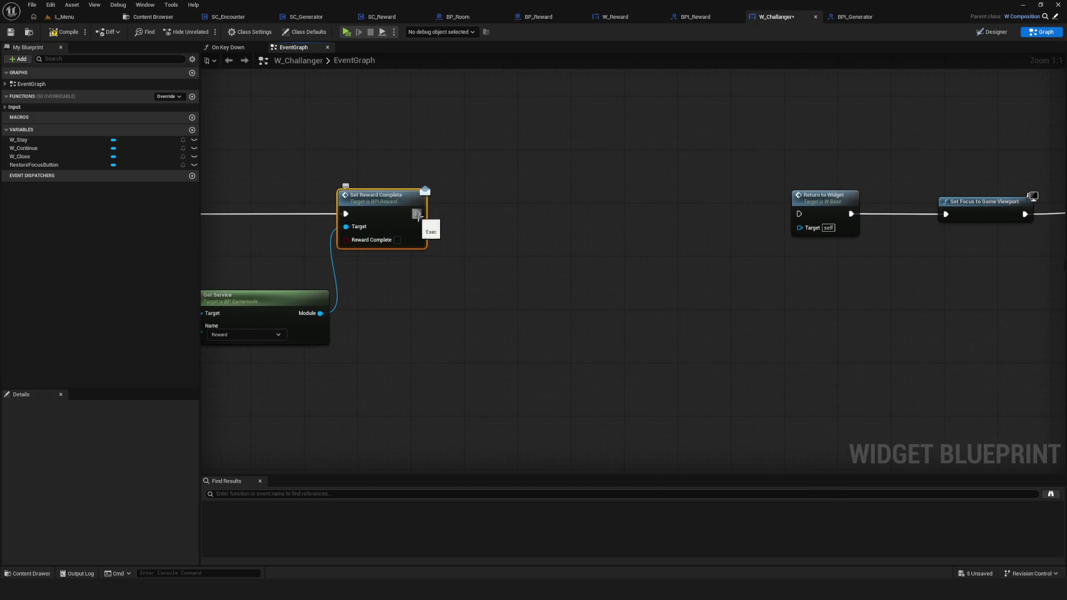
Duplicate the BP Gamemode and Get Service nodes, set the copy to Generator, and add Load Next Room.
left_click_drag(367, 260, 661, 314)
key("ctrl+c")
key("ctrl+v")
left_click(758, 337)
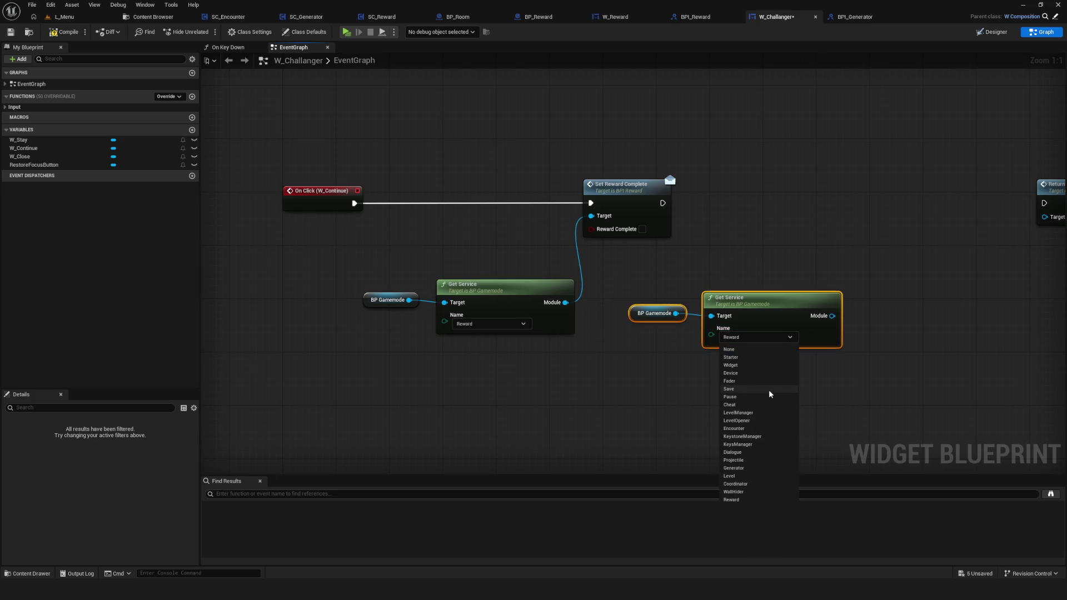
left_click(738, 468)
left_click_drag(843, 369, 615, 373)
left_click_drag(604, 320, 645, 284)
type("l")
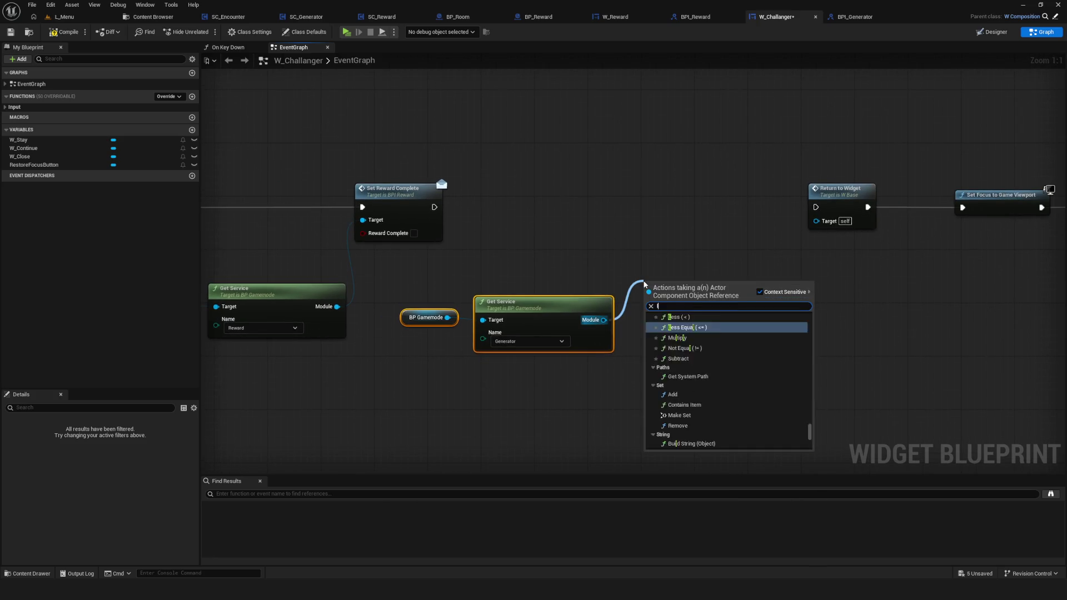
type("oadnext")
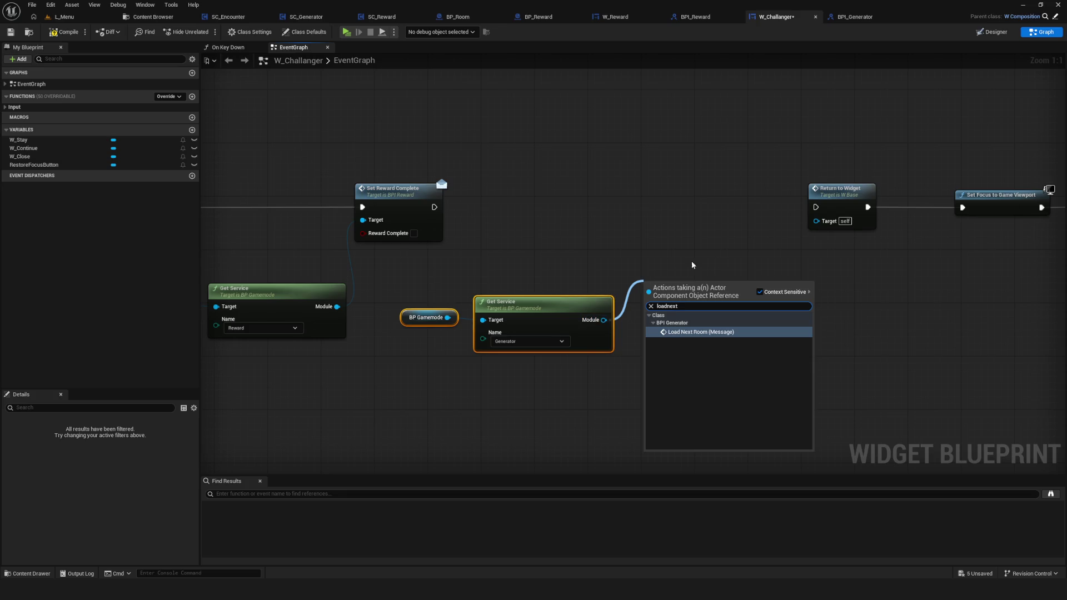
left_click(697, 332)
mouse_move(671, 283)
left_mouse_down()
mouse_move(656, 162)
mouse_move(670, 209)
left_mouse_up()
left_click_drag(435, 207, 649, 227)
Remove the Load Next Room and Generator nodes and reconnect Set Reward Complete to Return to Widget.
left_click_drag(442, 274, 615, 367)
left_click(681, 210, "shift")
key("Delete")
mouse_move(435, 207)
left_mouse_down()
mouse_move(856, 214)
mouse_move(815, 207)
left_mouse_up()
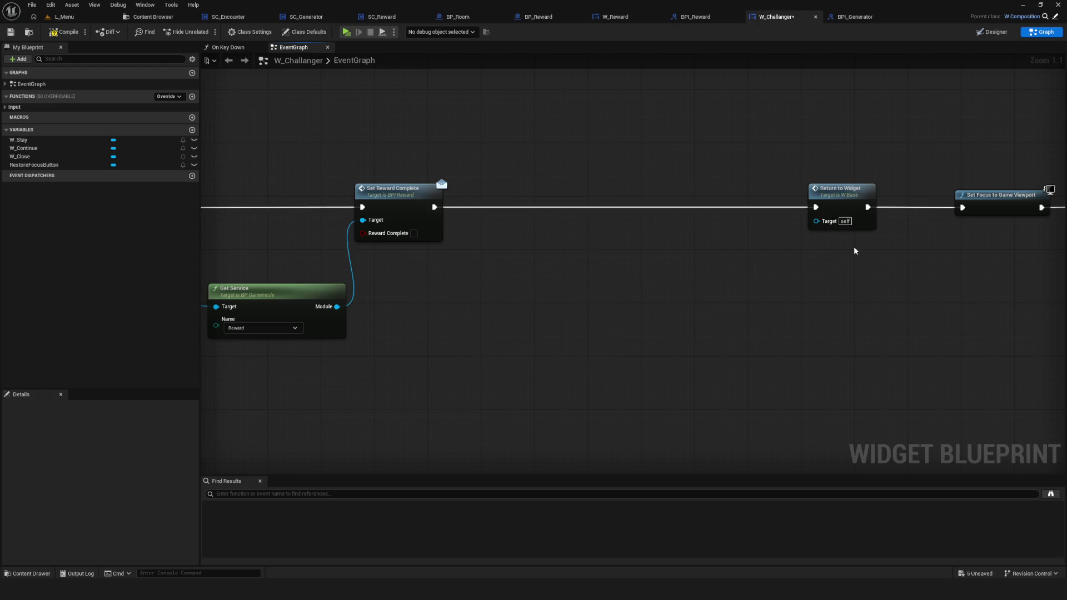
left_click_drag(910, 261, 539, 261)
scroll(539, 261, "down", 6)
scroll(522, 239, "up", 4)
scroll(510, 222, "up", 1)
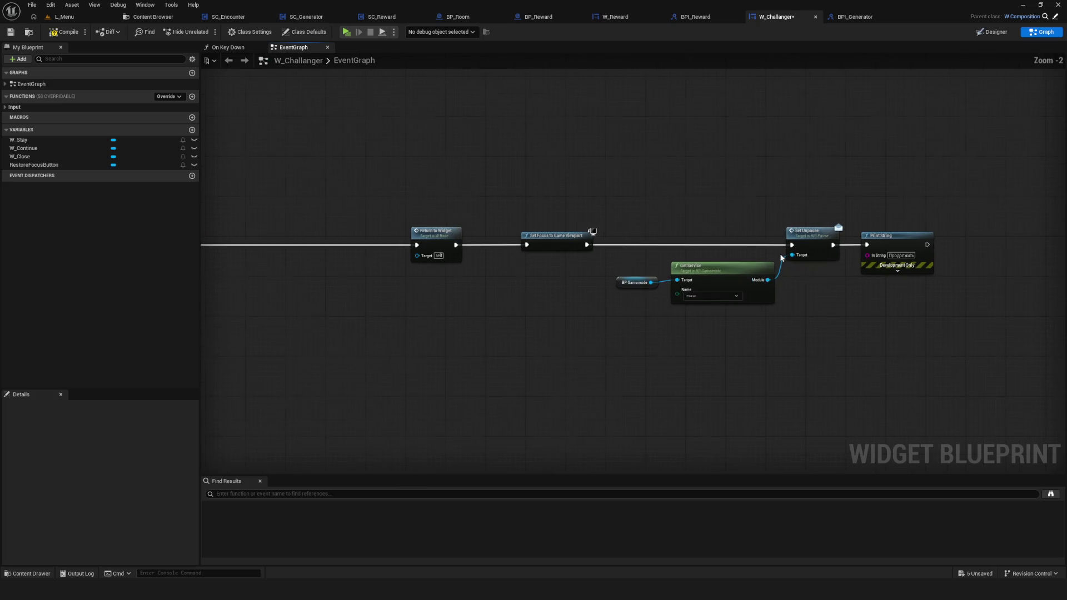
scroll(510, 223, "down", 2)
Paste Load Next Room with the Generator service after Set Unpause, wiring exec on to Print String.
left_click_drag(465, 207, 805, 311)
left_click_drag(787, 250, 665, 253)
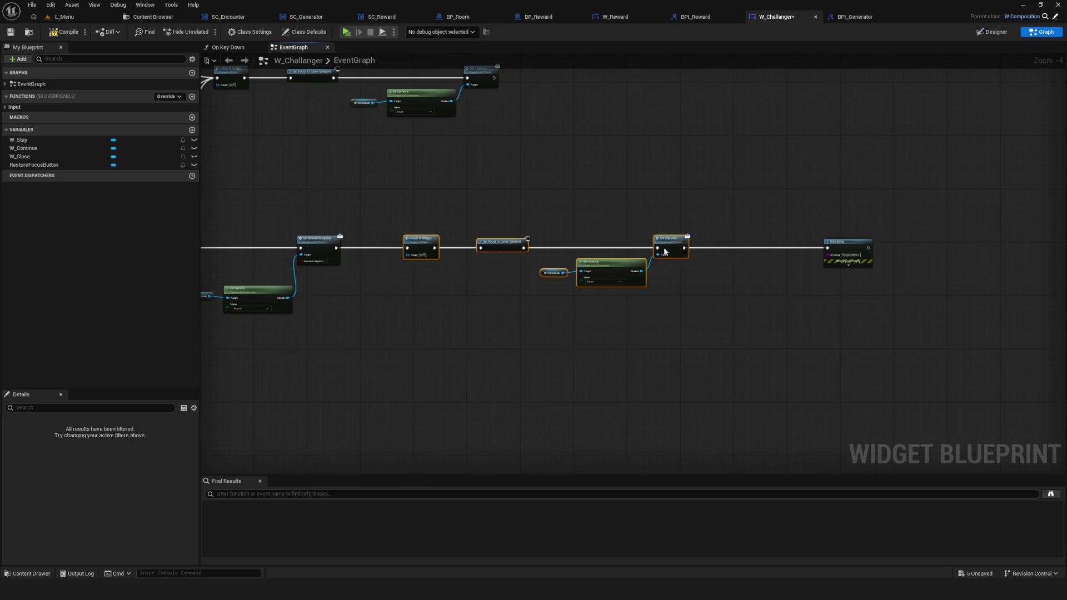
scroll(582, 261, "up", 1)
scroll(582, 261, "up", 3)
mouse_move(817, 256)
left_mouse_down()
mouse_move(920, 351)
mouse_move(1012, 406)
left_mouse_up()
key("ctrl+v")
left_click_drag(776, 211, 782, 211)
left_click_drag(433, 223, 739, 223)
left_click_drag(970, 375, 951, 228)
mouse_move(772, 205)
left_mouse_down()
mouse_move(846, 204)
mouse_move(779, 204)
mouse_move(836, 225)
mouse_move(911, 222)
left_mouse_up()
left_click_drag(711, 358, 488, 300)
mouse_move(657, 308)
left_mouse_down()
mouse_move(676, 282)
mouse_move(663, 268)
left_mouse_up()
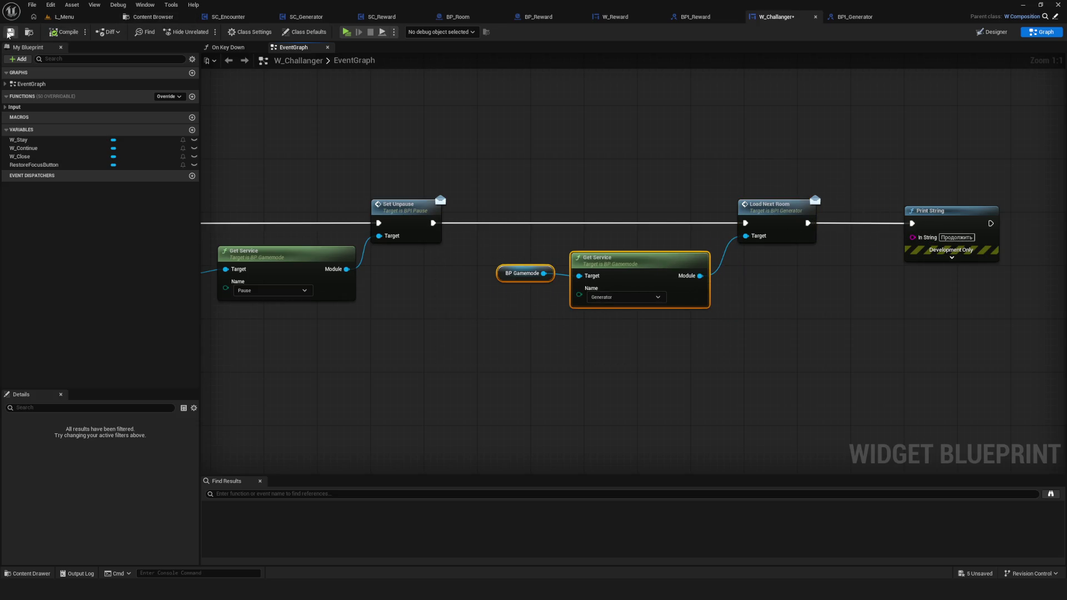
Launch a standalone play-test with Alt+P and start a game from the main menu.
key("alt+p")
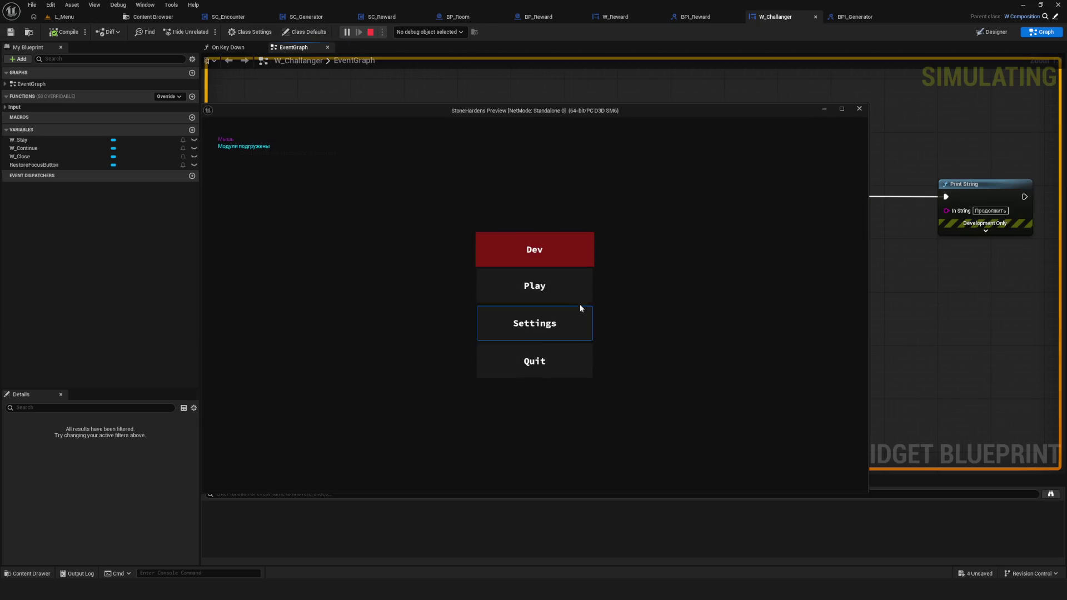
left_click(554, 251)
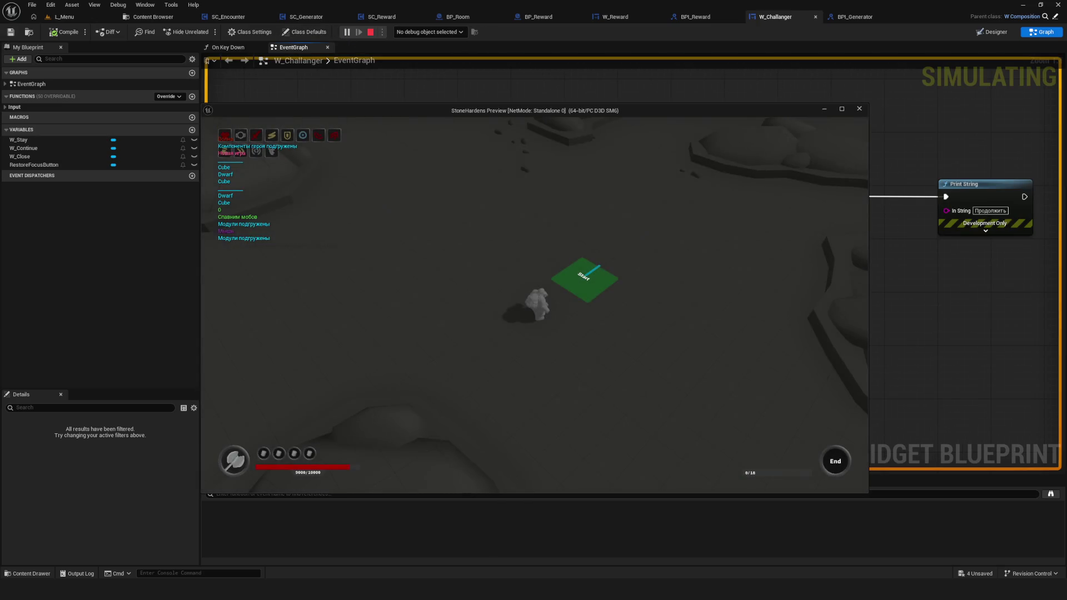
key("Escape")
key("Escape")
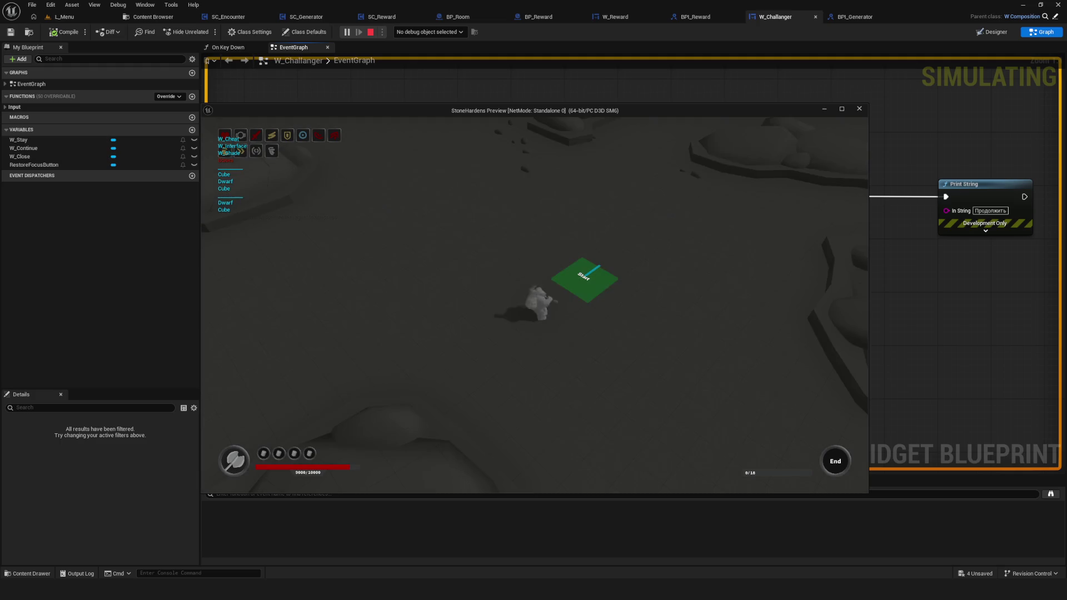
key("w")
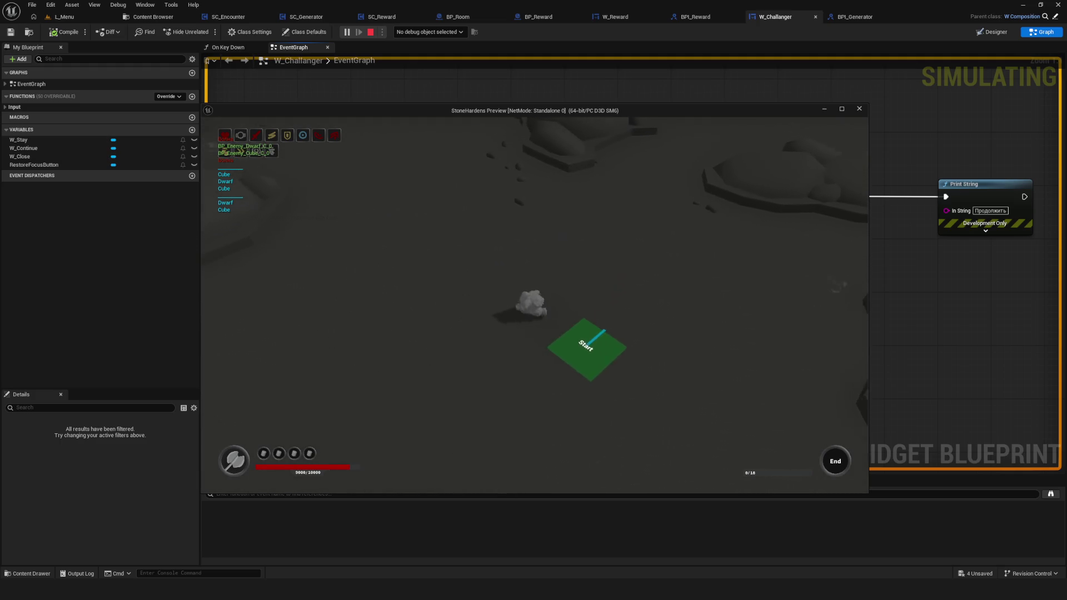
Fight the red enemies with WASD and walk on until the reward popup appears.
key("d")
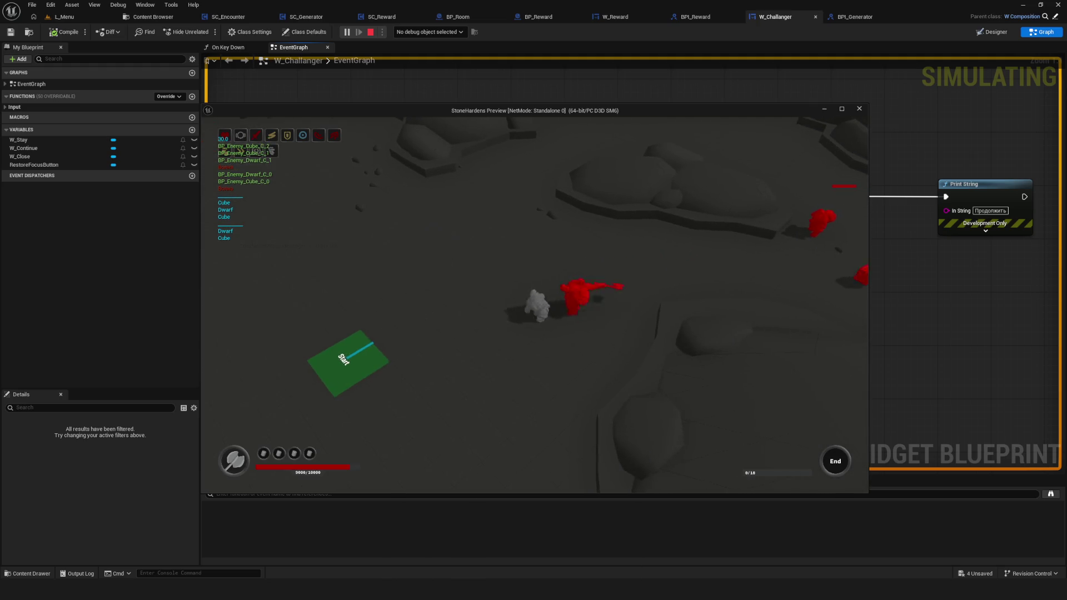
key("d")
key("s")
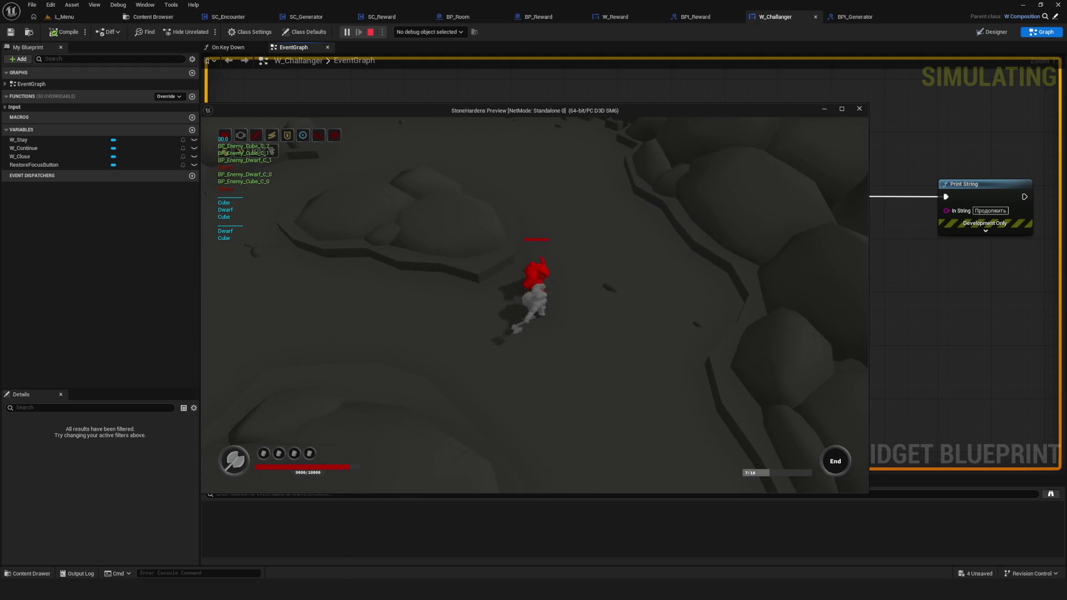
key("w")
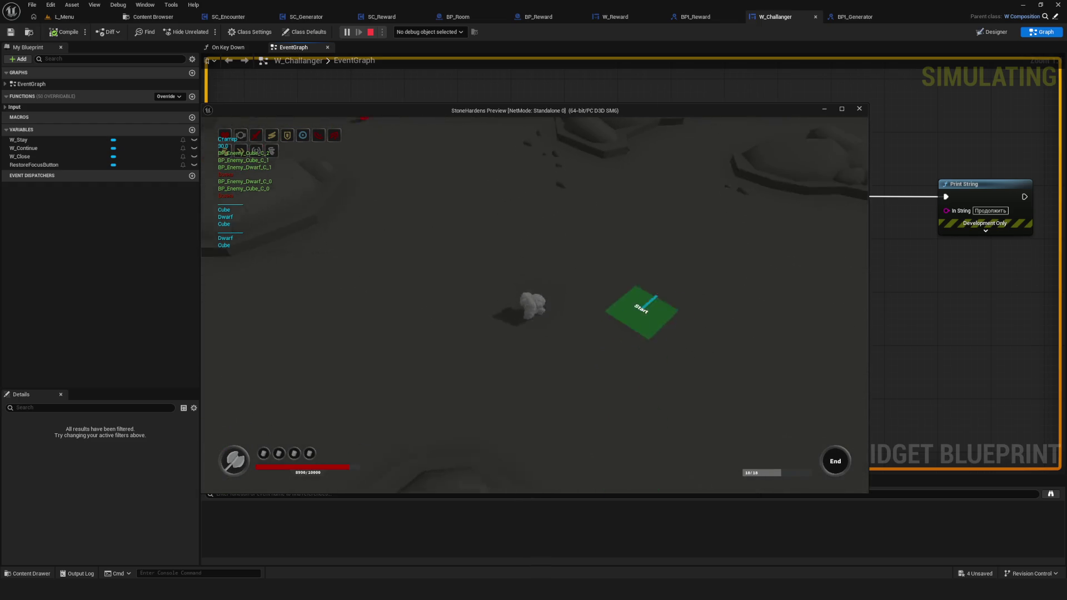
key("a")
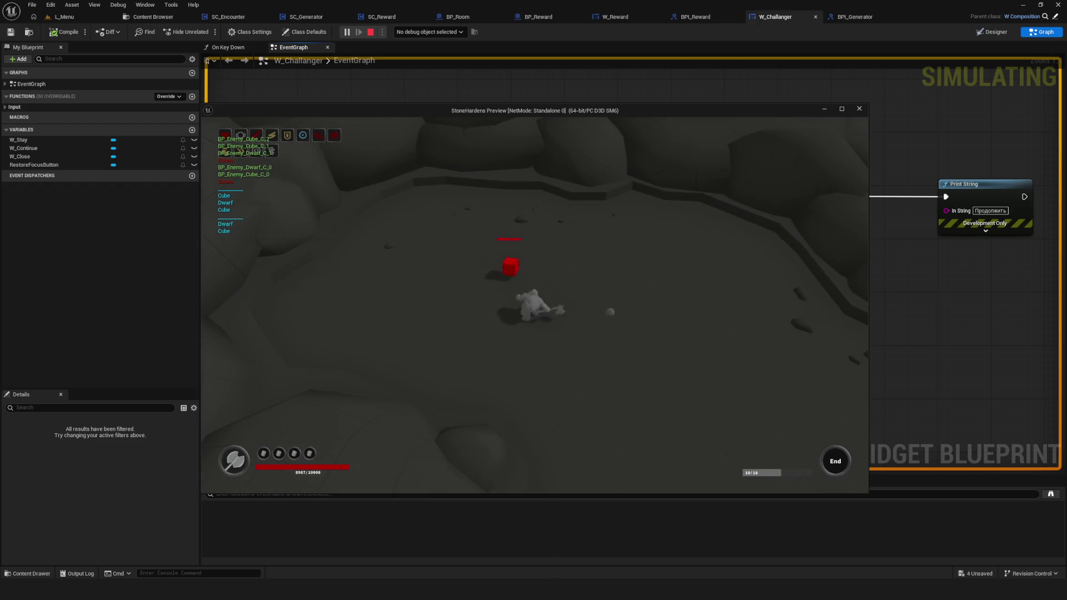
key("w")
key("w")
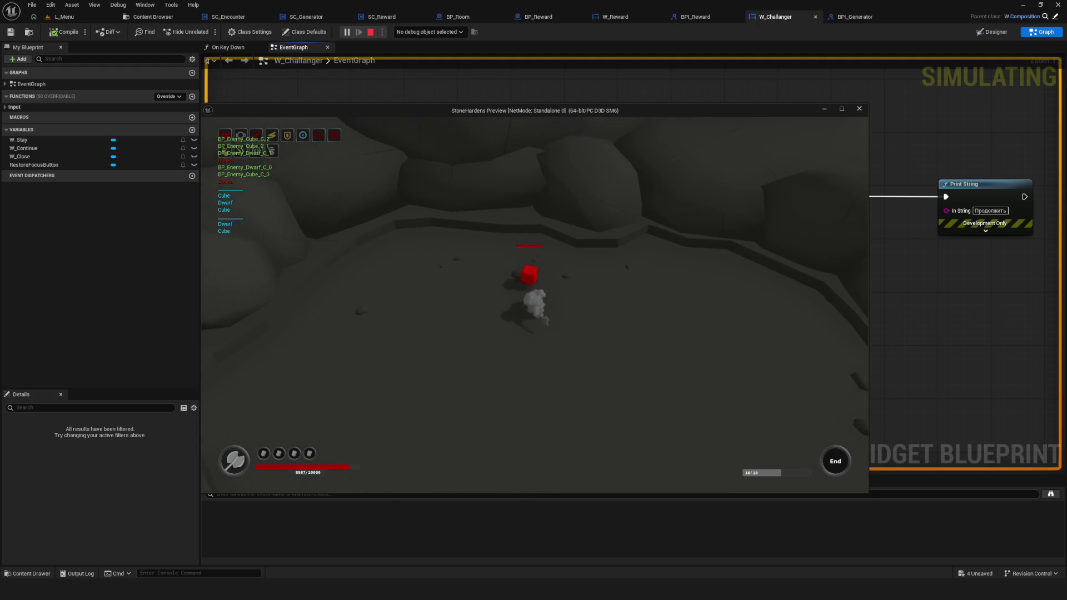
key("s")
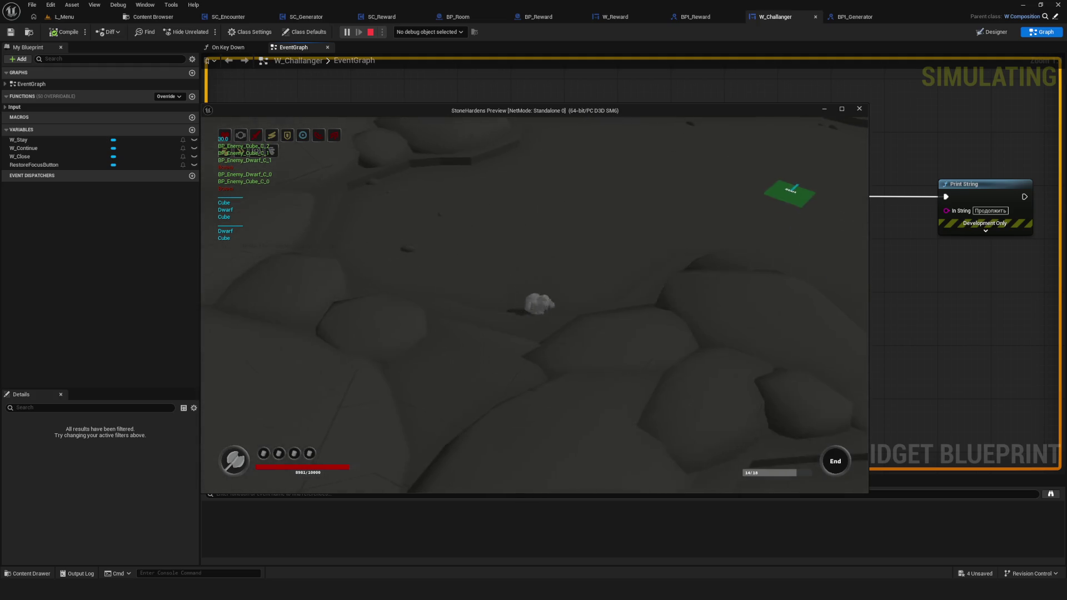
key("s")
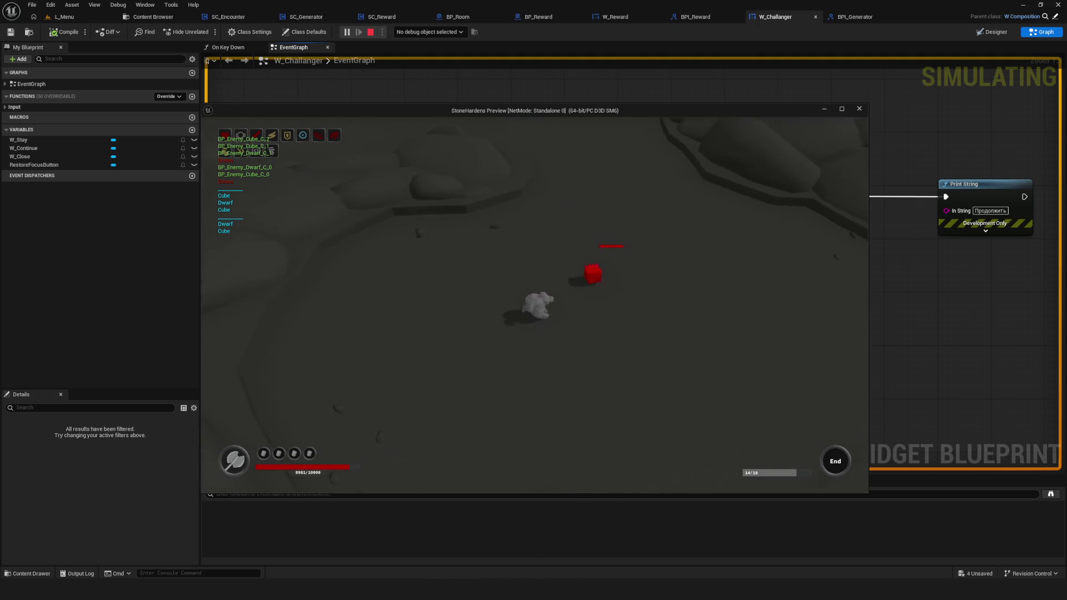
key("w")
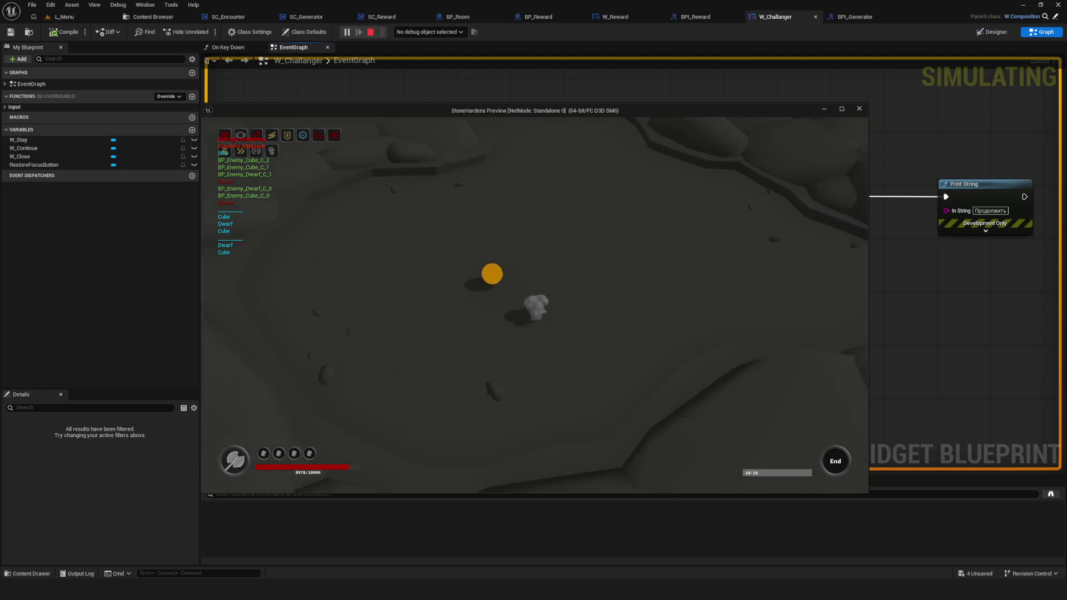
key("w")
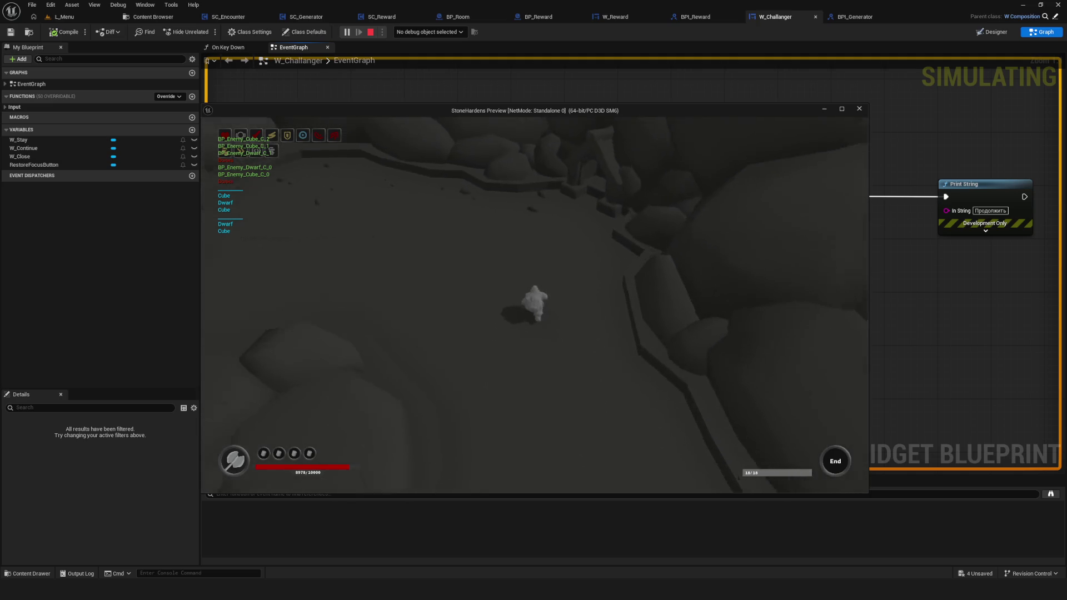
Dismiss the reward popup, walk to the room exit, and choose to continue to the next room.
key("w")
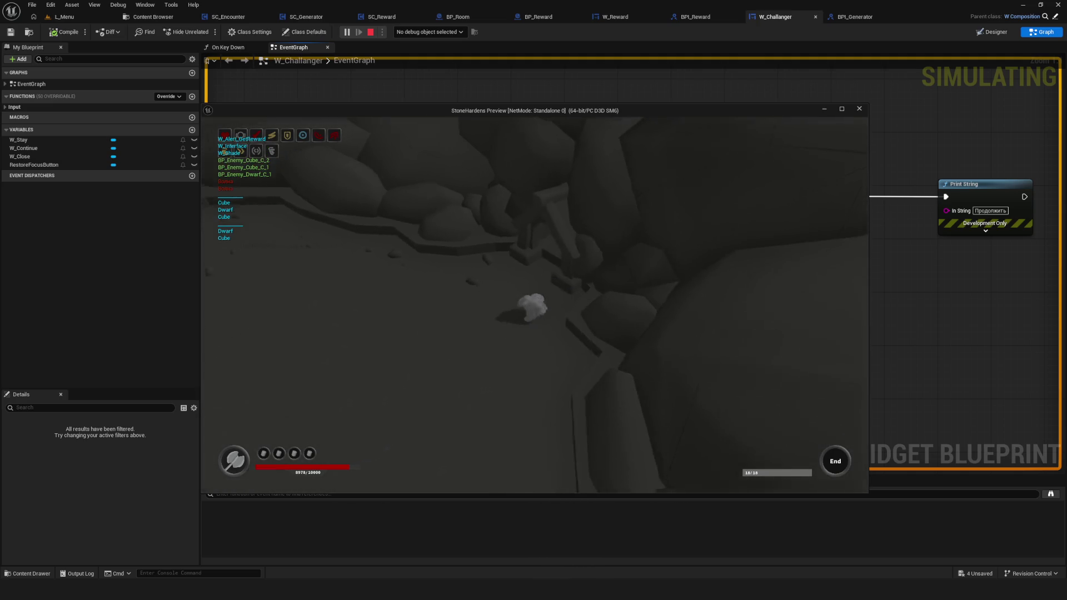
key("s")
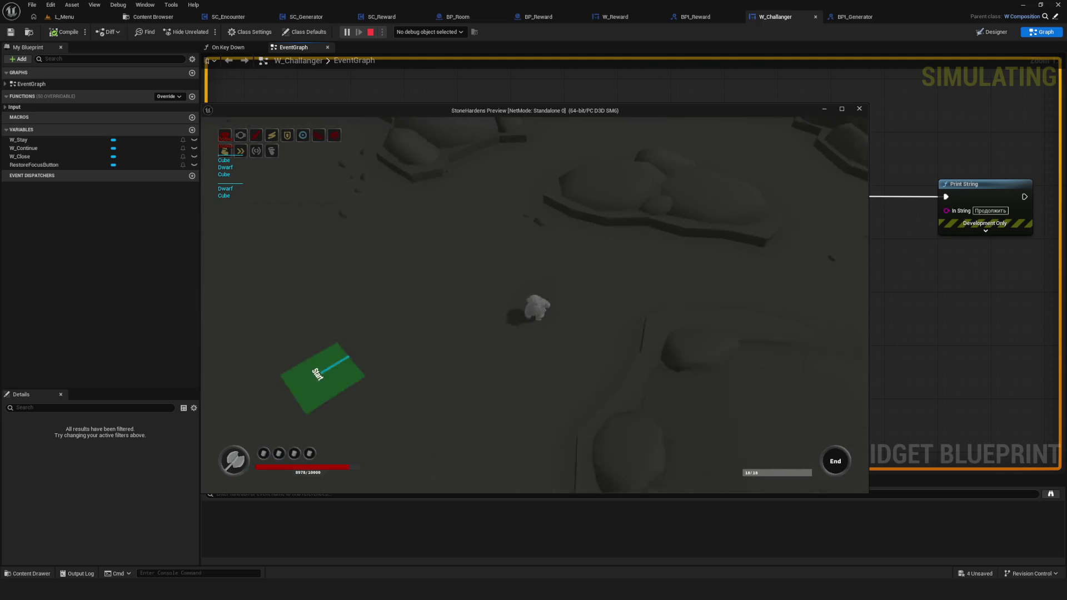
key("w")
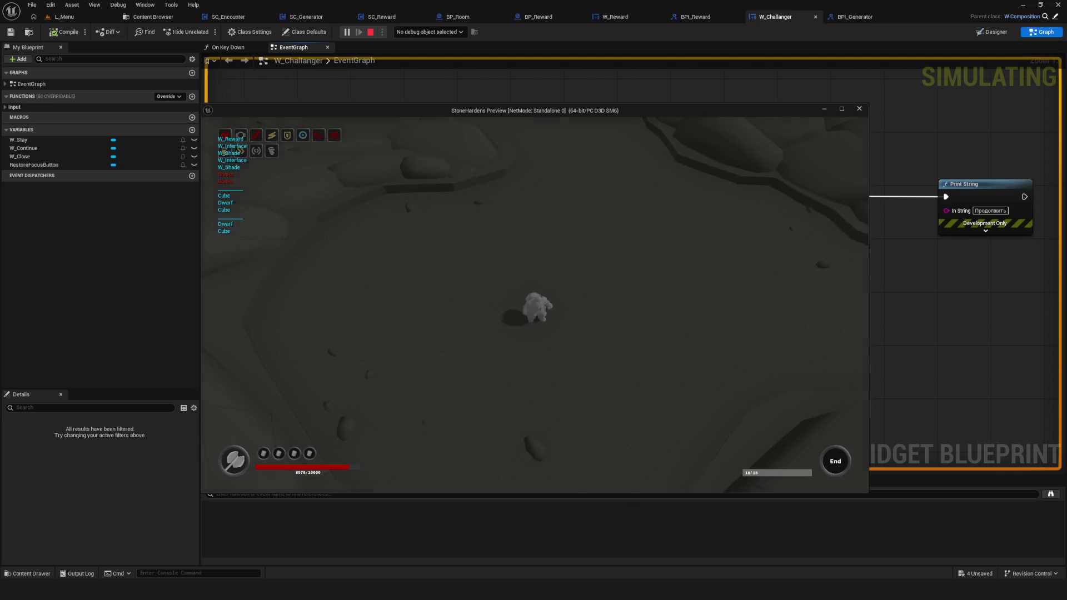
key("w")
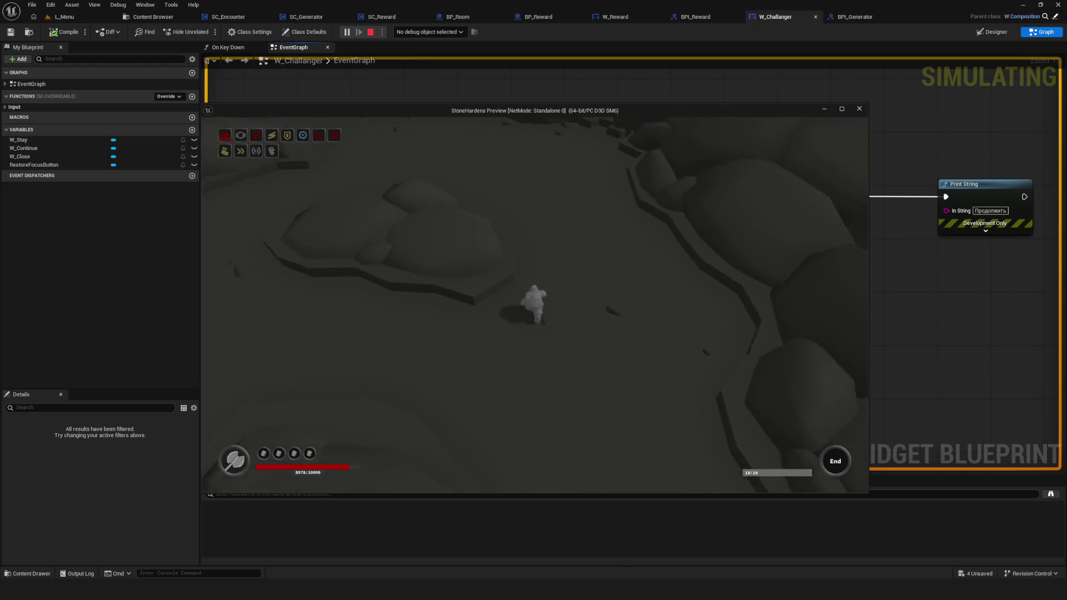
key("w")
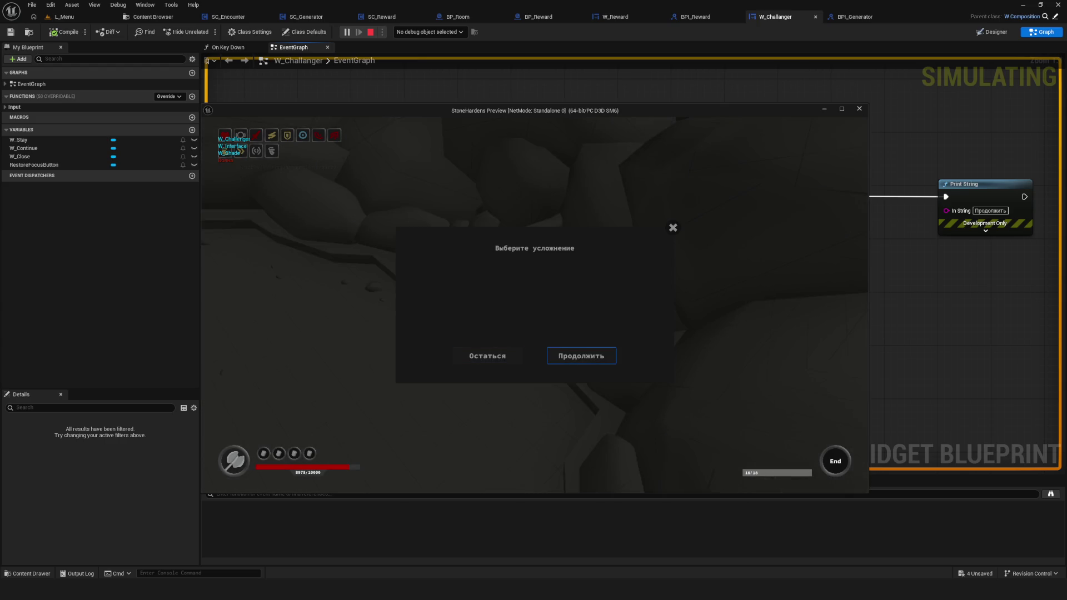
key("Return")
Move through the new room and defeat its enemies.
key("w")
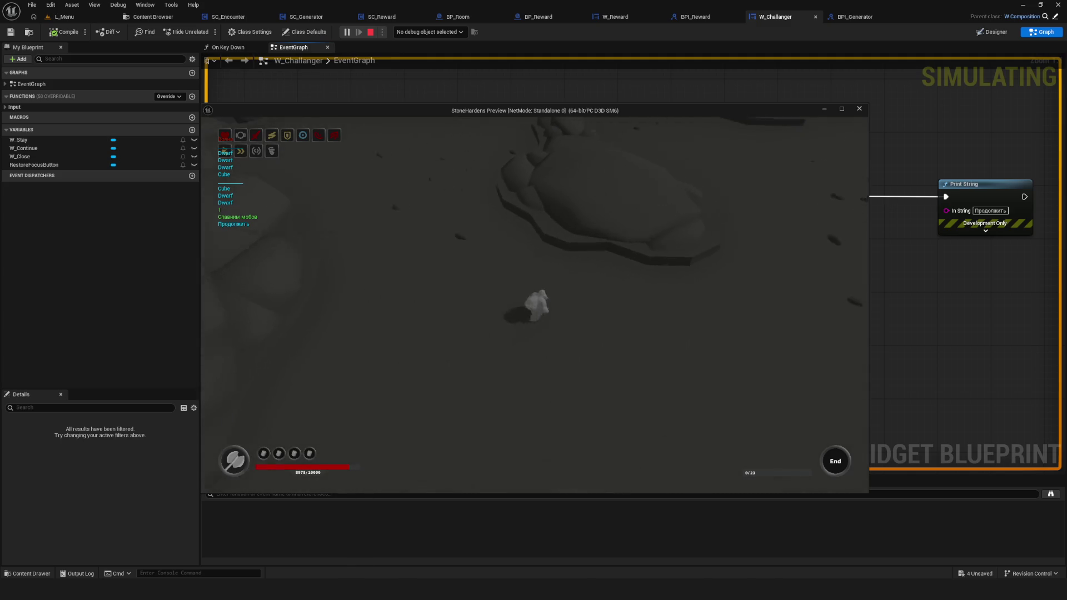
key("w")
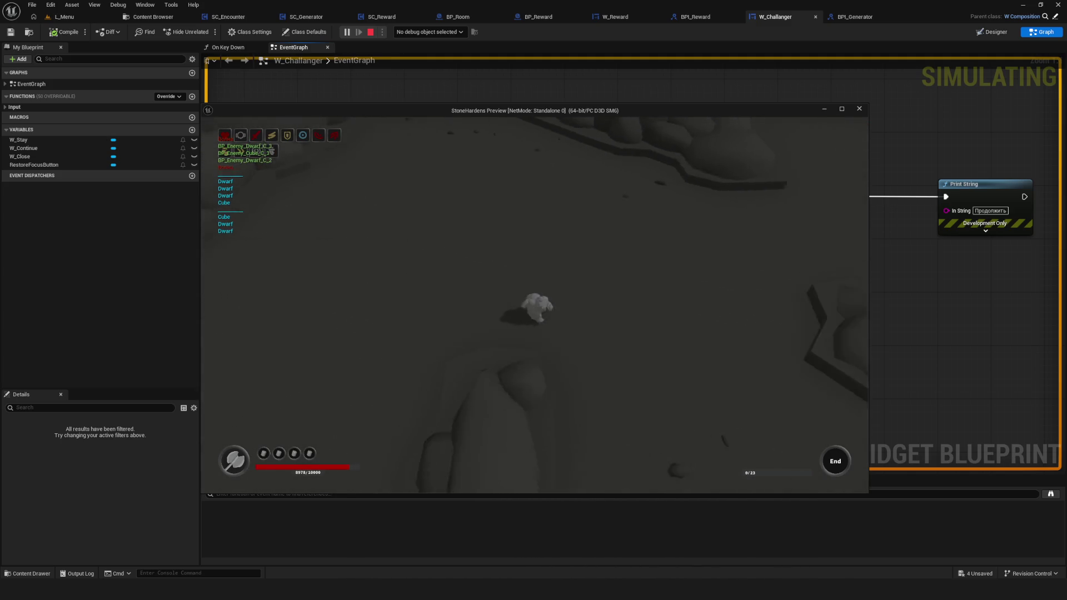
key("w")
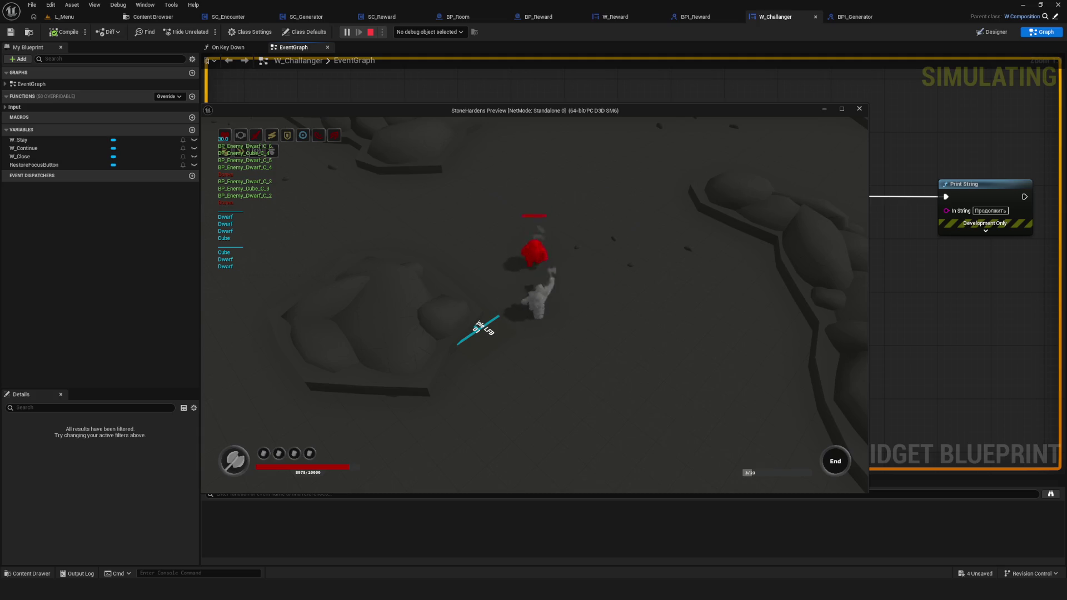
key("s")
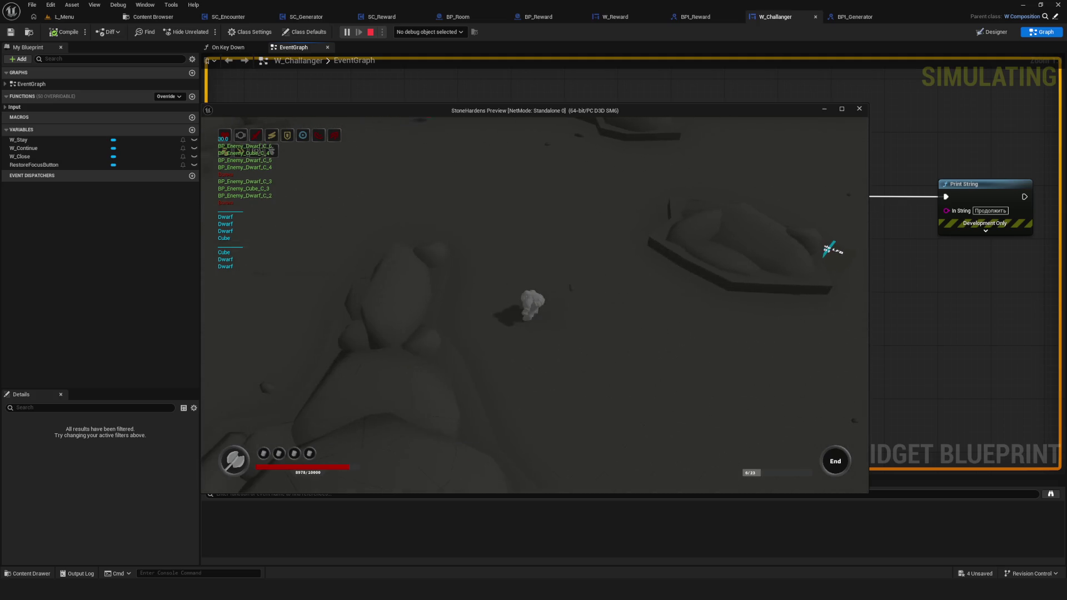
key("w")
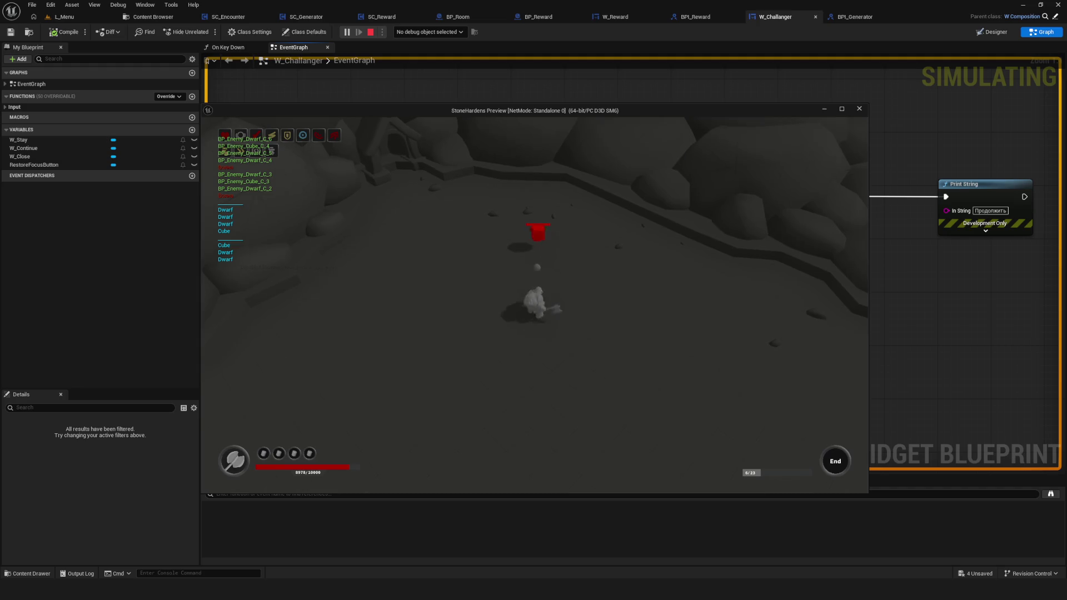
key("s")
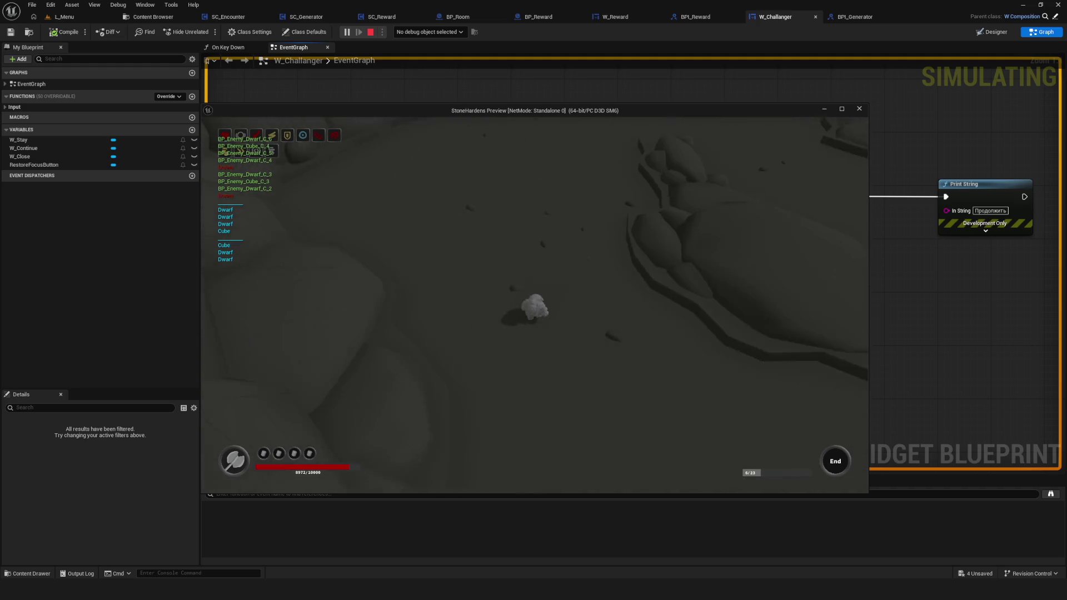
key("w")
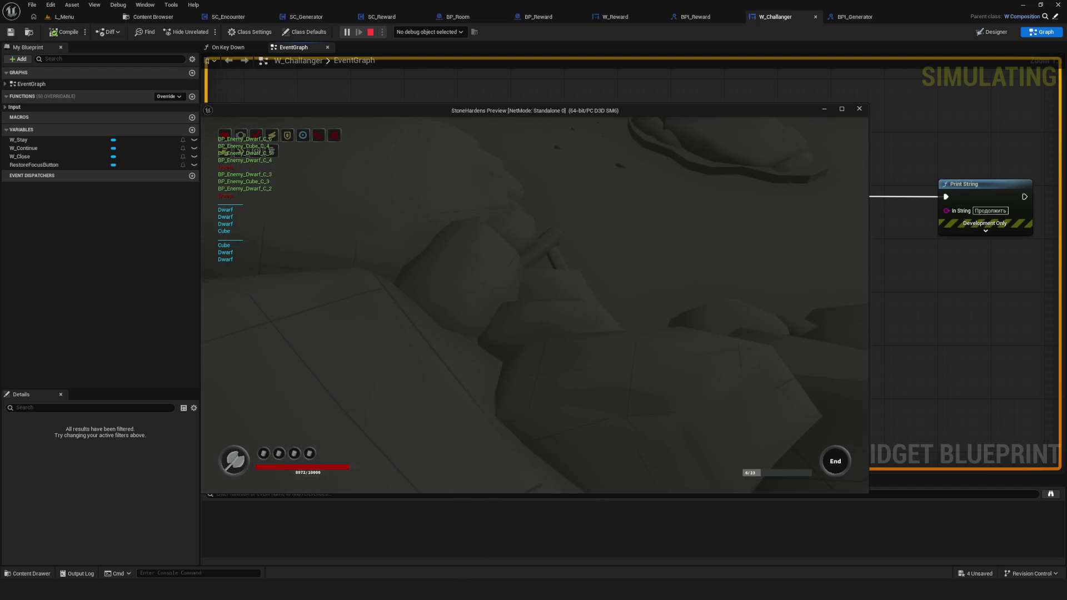
key("w")
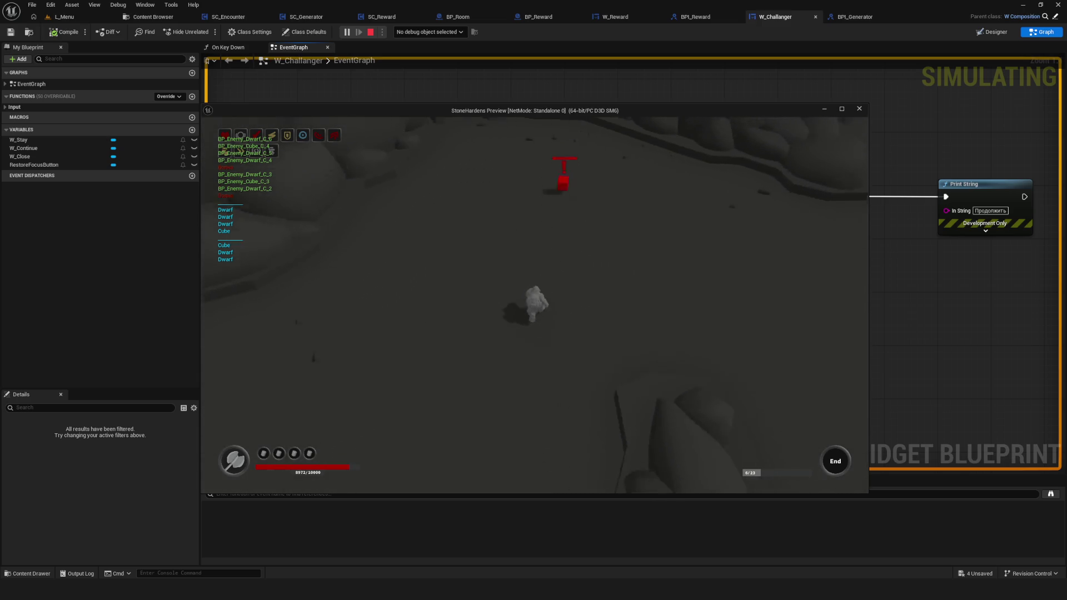
key("w")
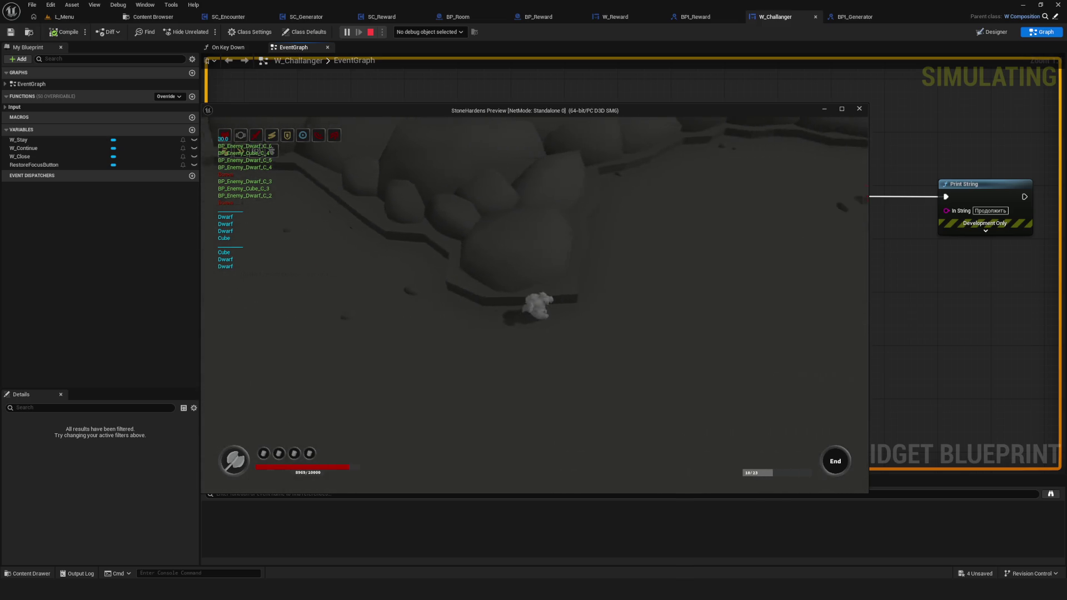
key("w")
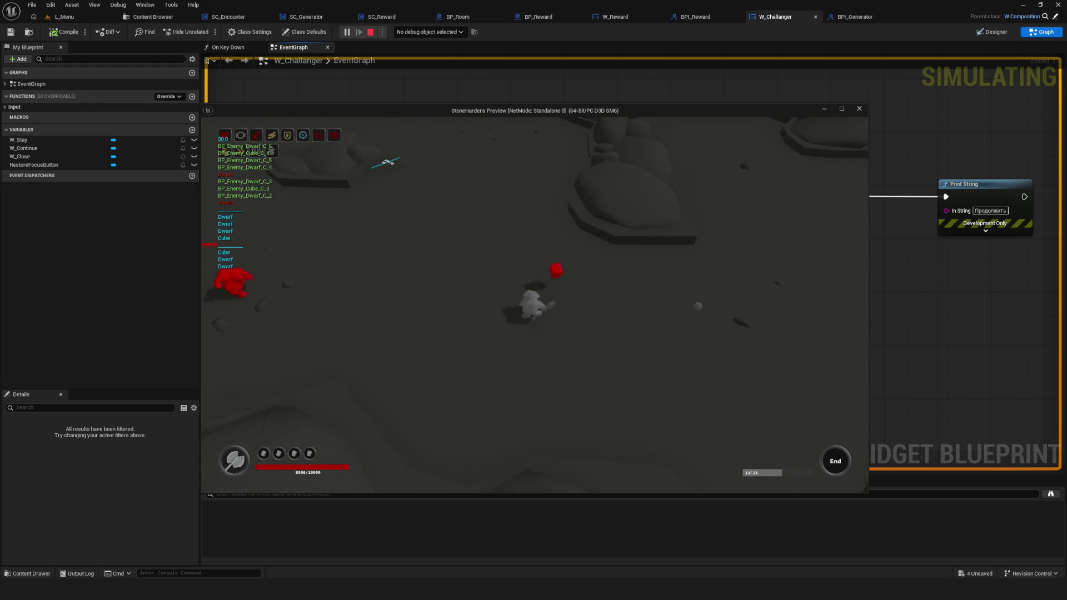
key("w")
key("w")
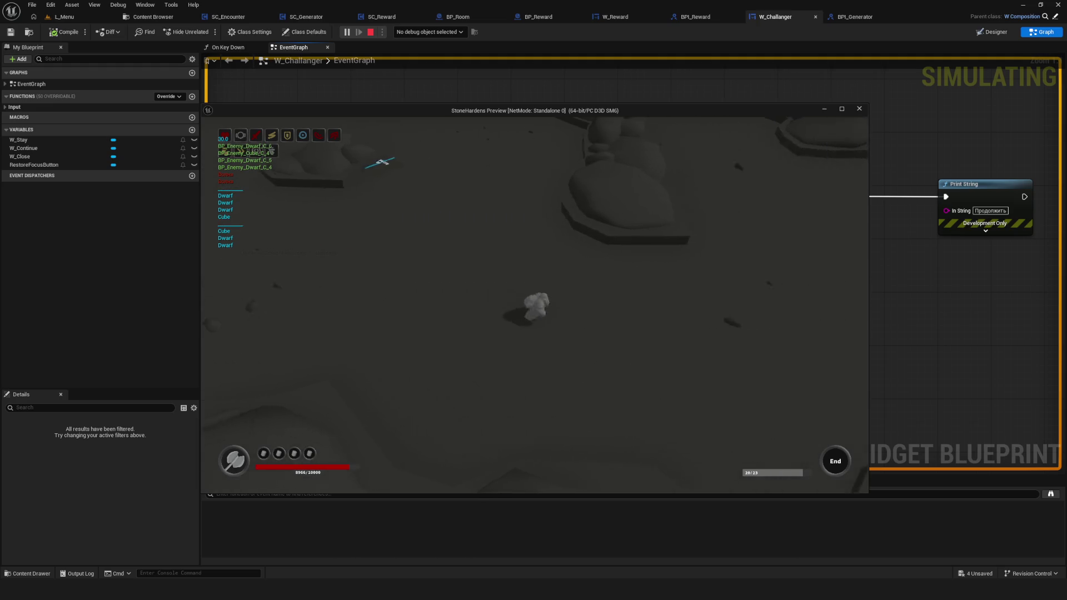
key("w")
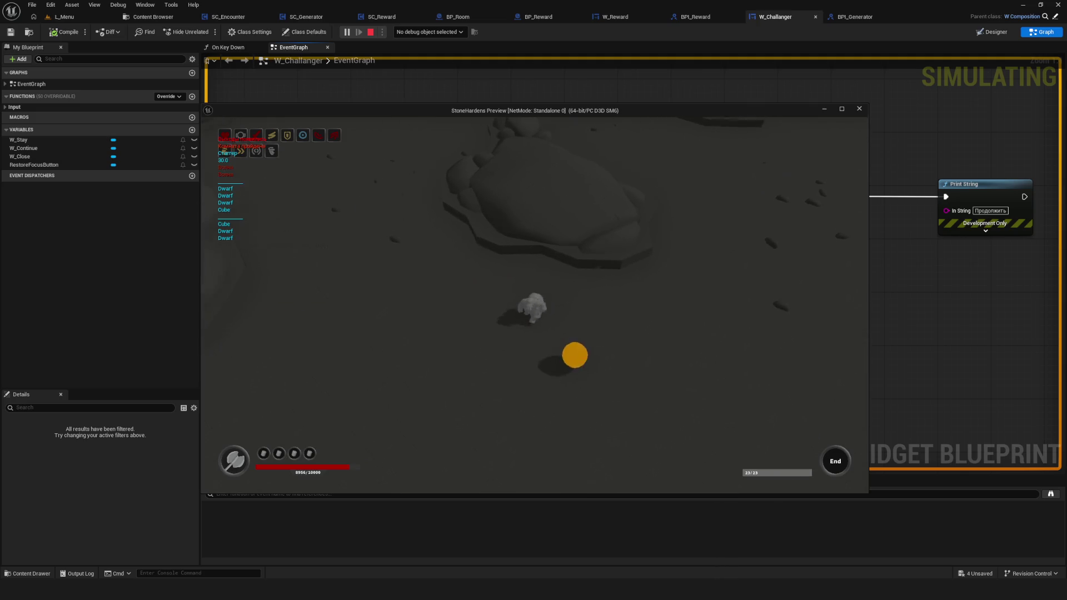
Walk onto the orange reward orb to bring up the 'Выберите награду' dialog.
key("s")
key("a")
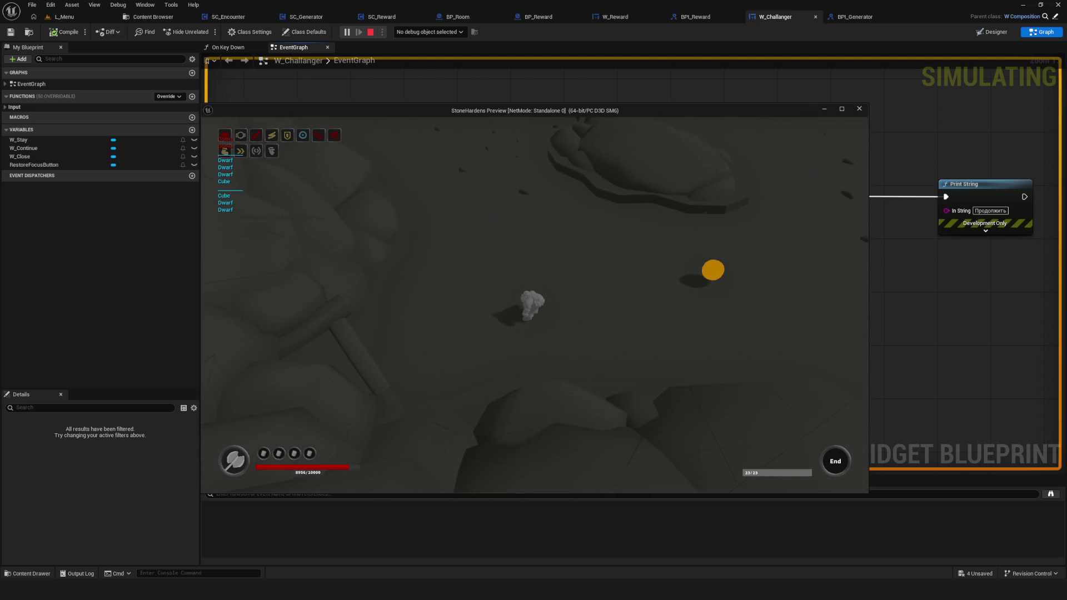
key("w")
key("d")
key("s")
key("a")
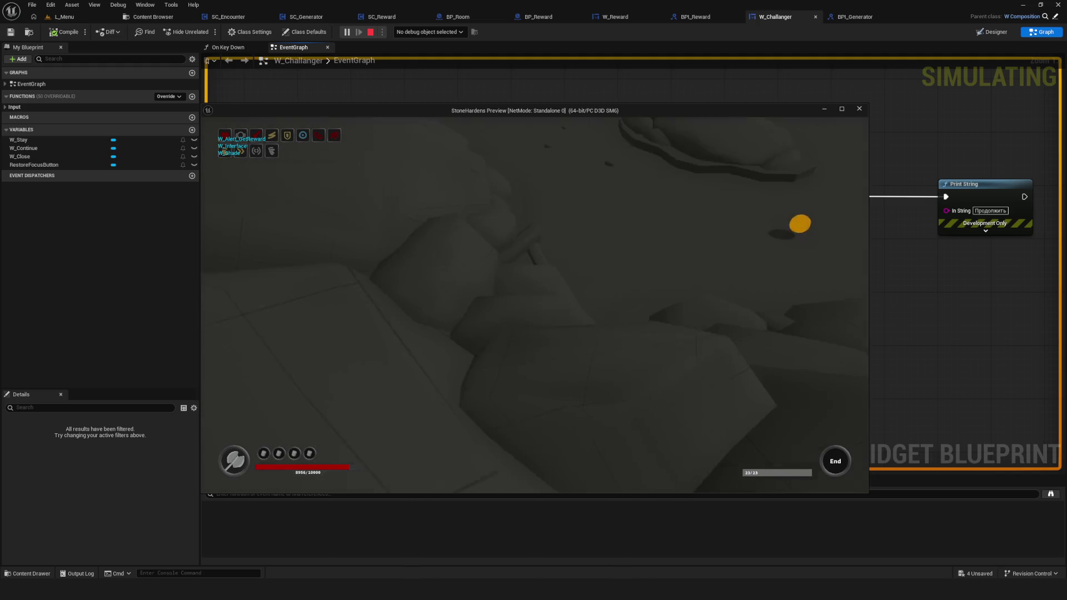
key("w")
key("d")
key("w")
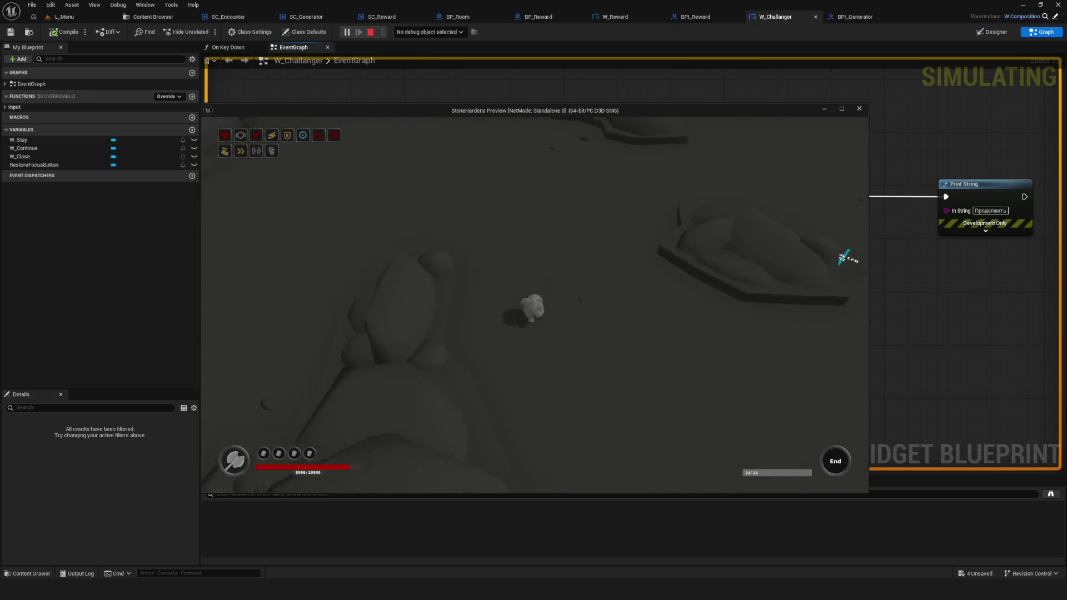
key("s")
key("a")
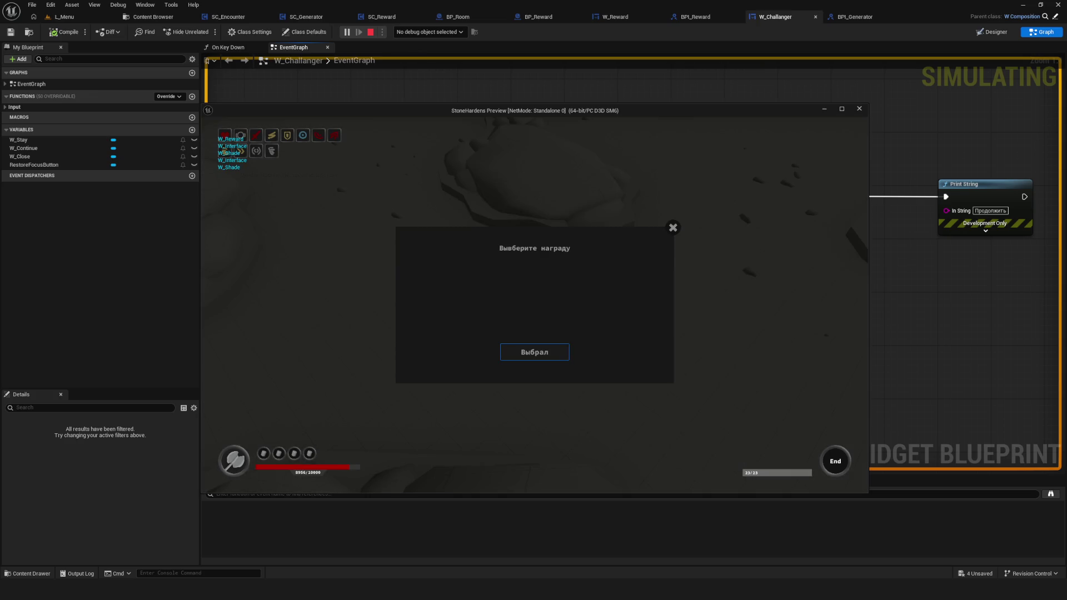
Walk the character through the rocky room to its exit and dismiss the difficulty choice with Enter.
key("w")
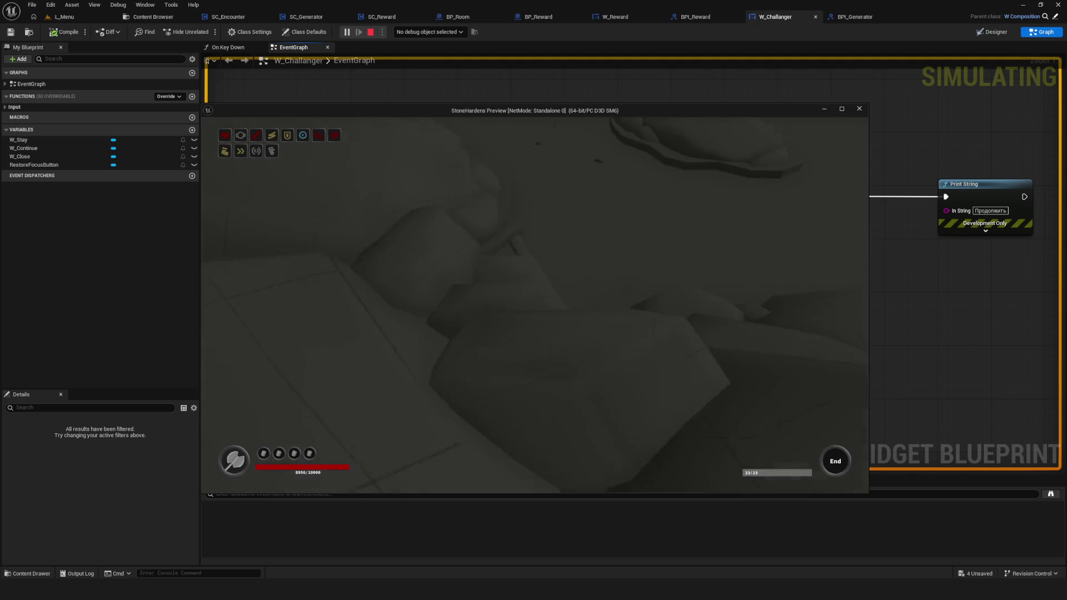
key("s")
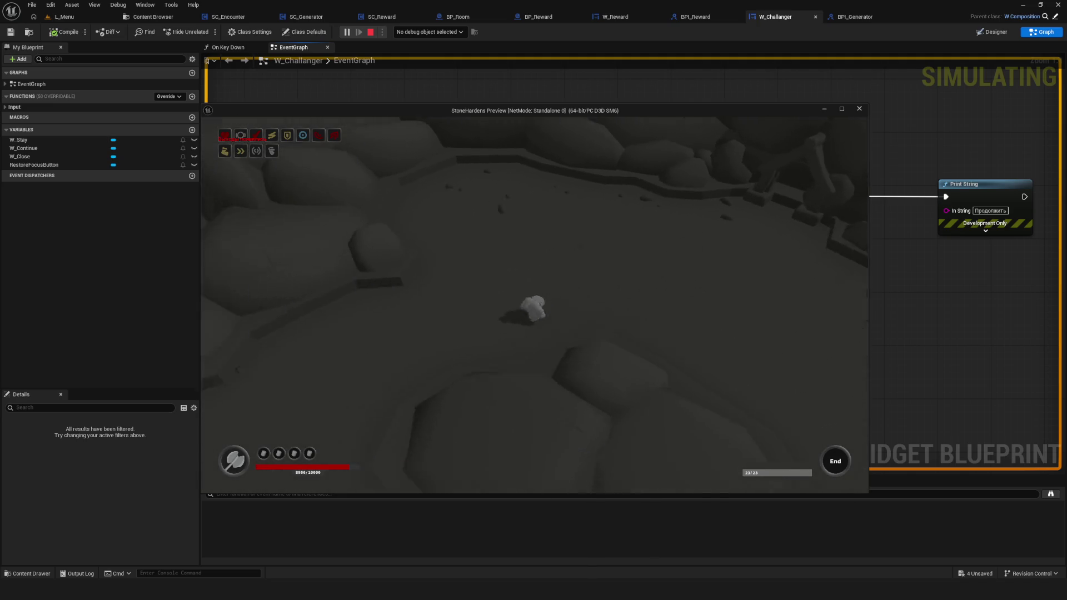
key("s")
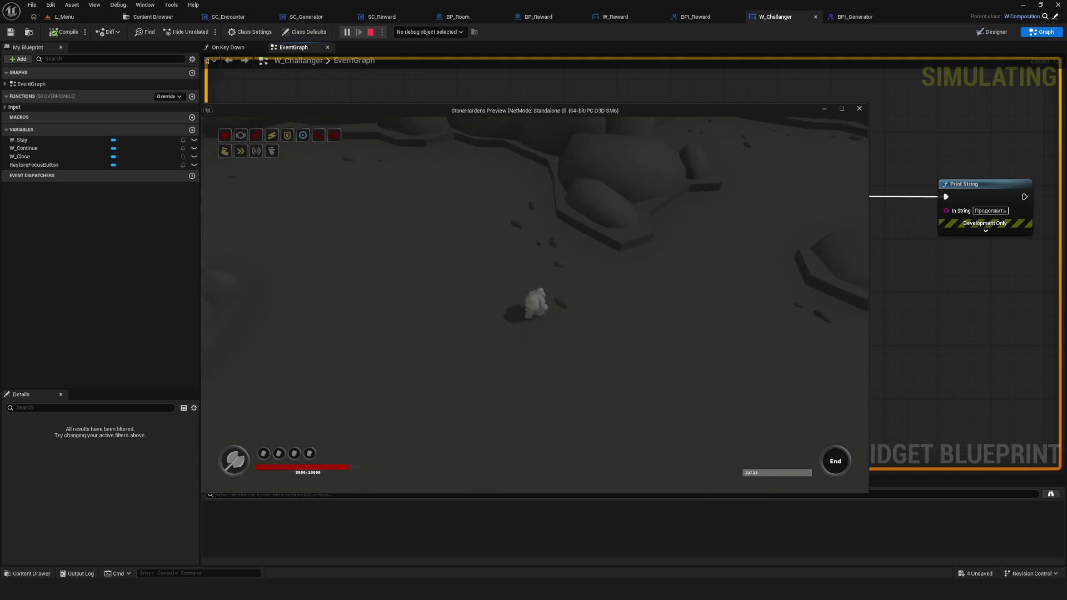
key("s")
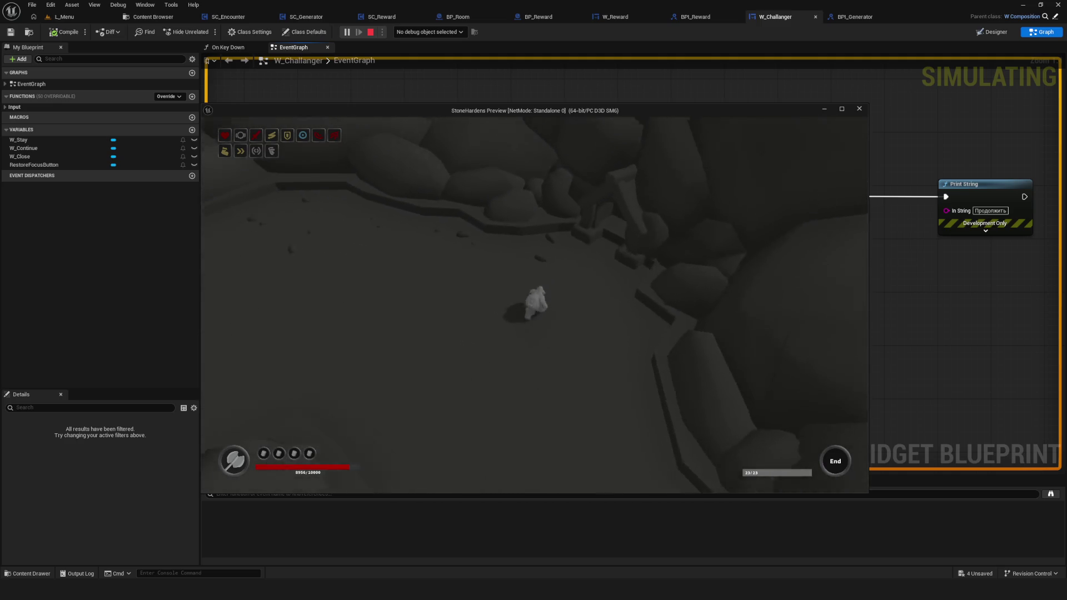
key("s")
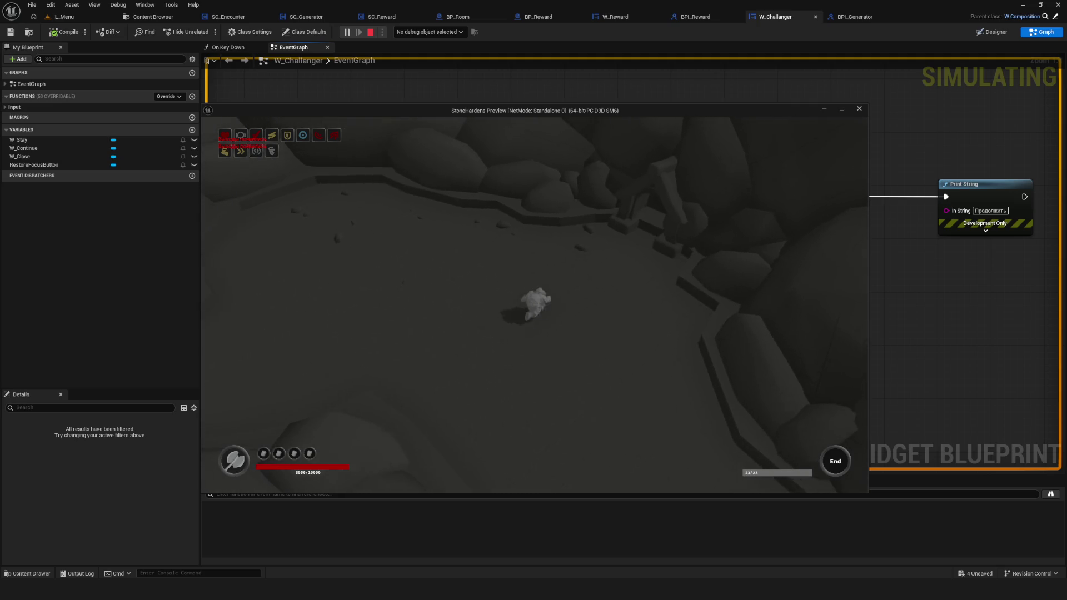
key("s")
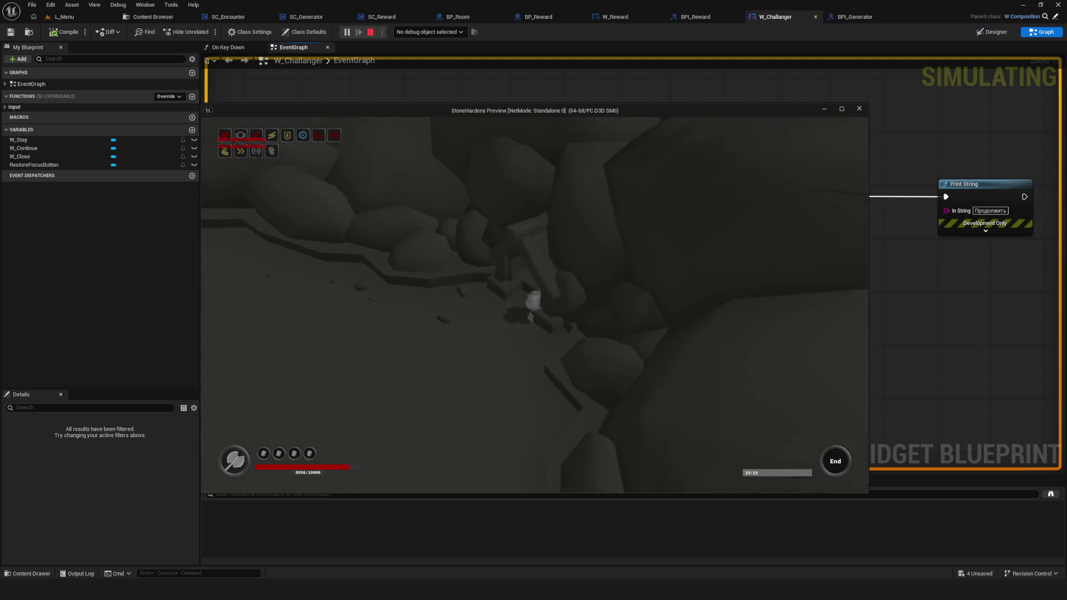
key("s")
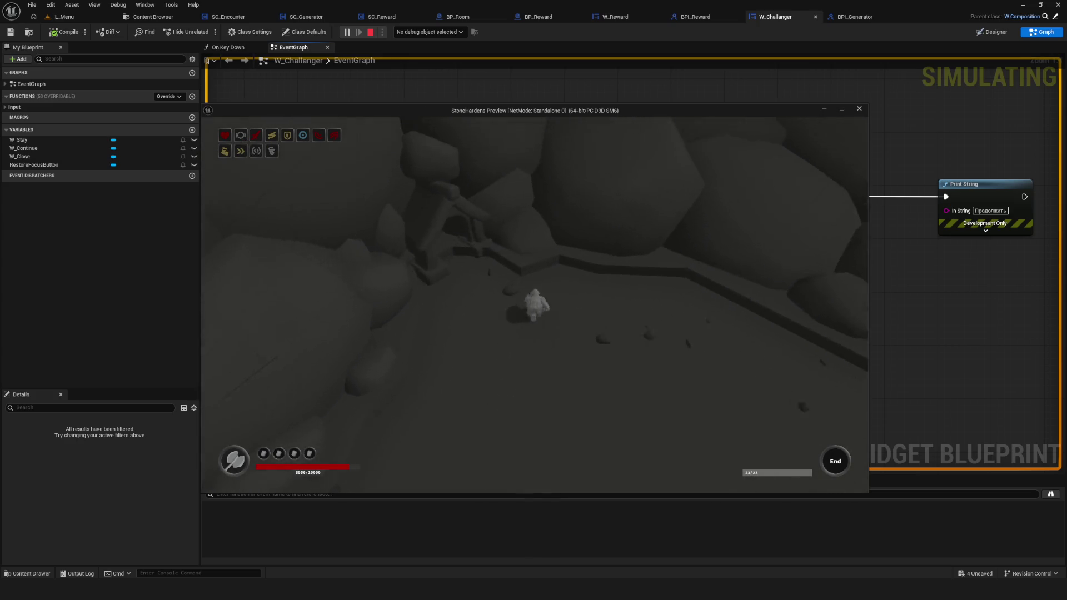
key("s")
key("Return")
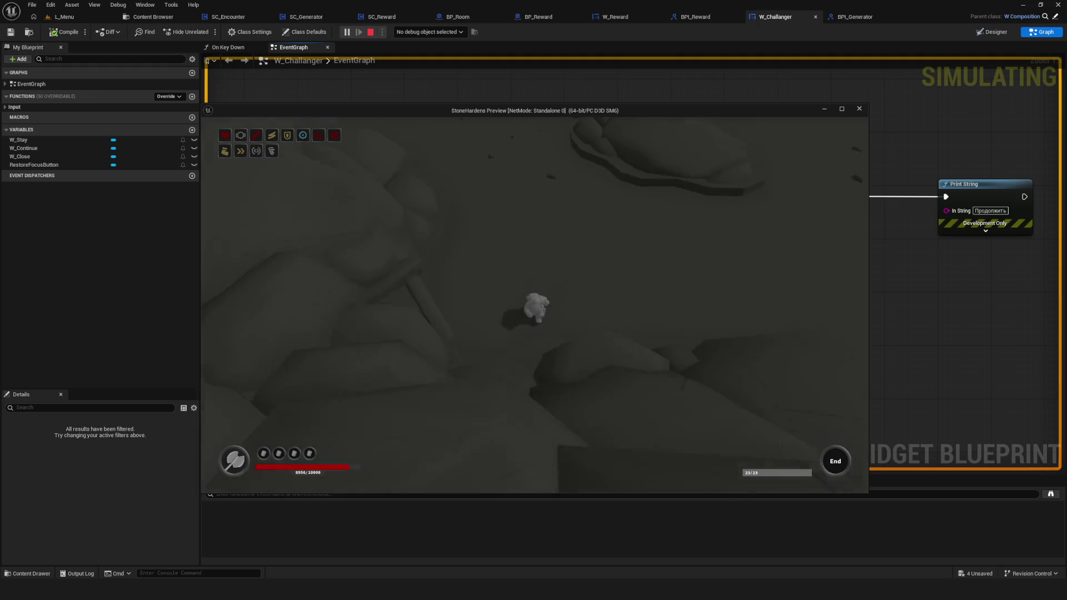
Walk onward from the Start pad across the next room until 'Выберите усложнение' reappears.
key("w")
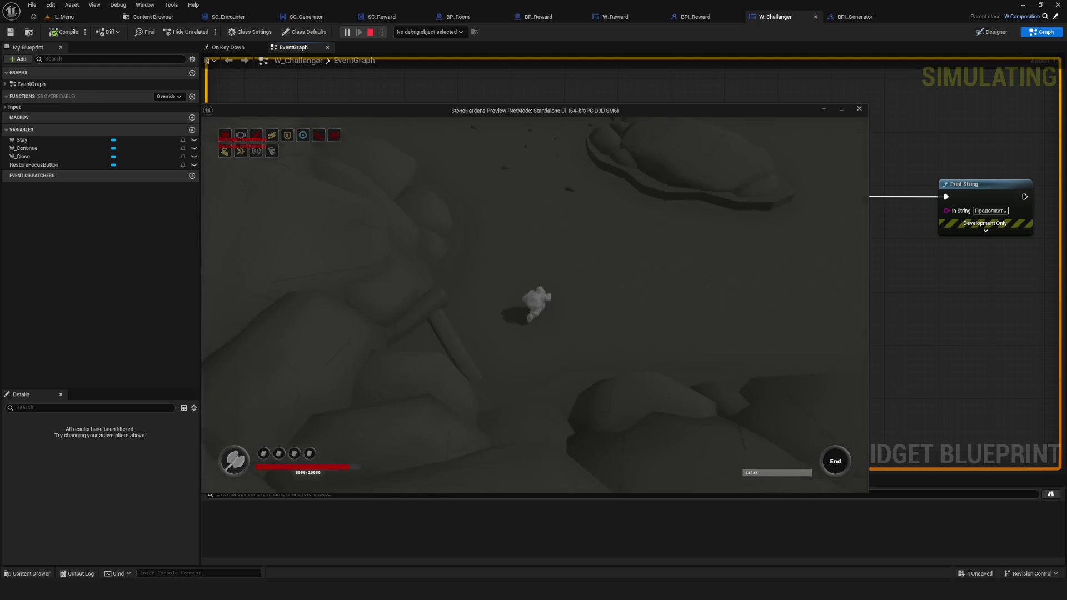
key("w")
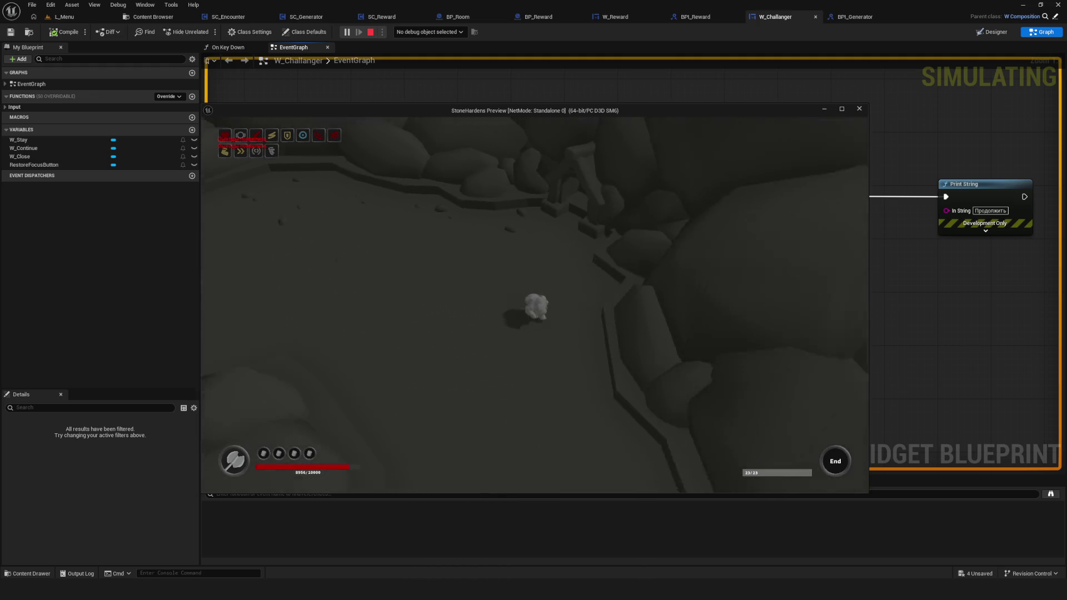
key("w")
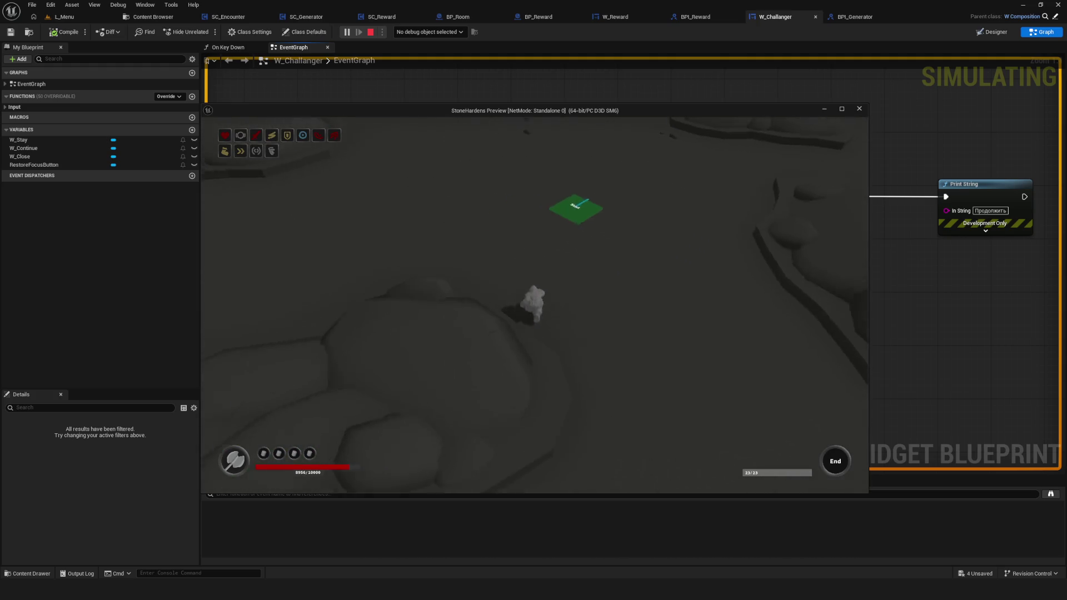
key("w")
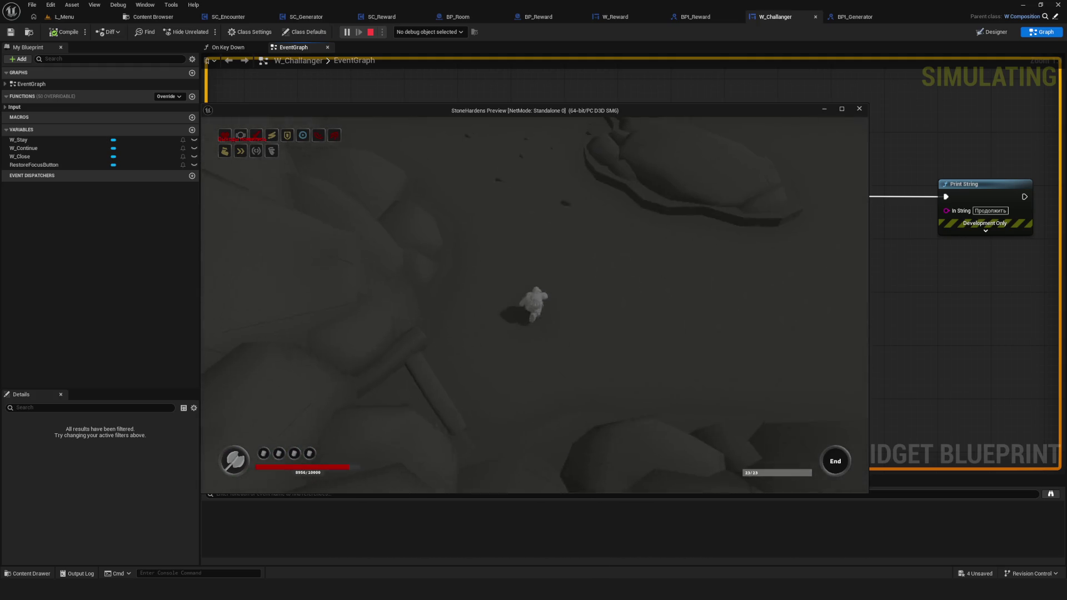
key("w")
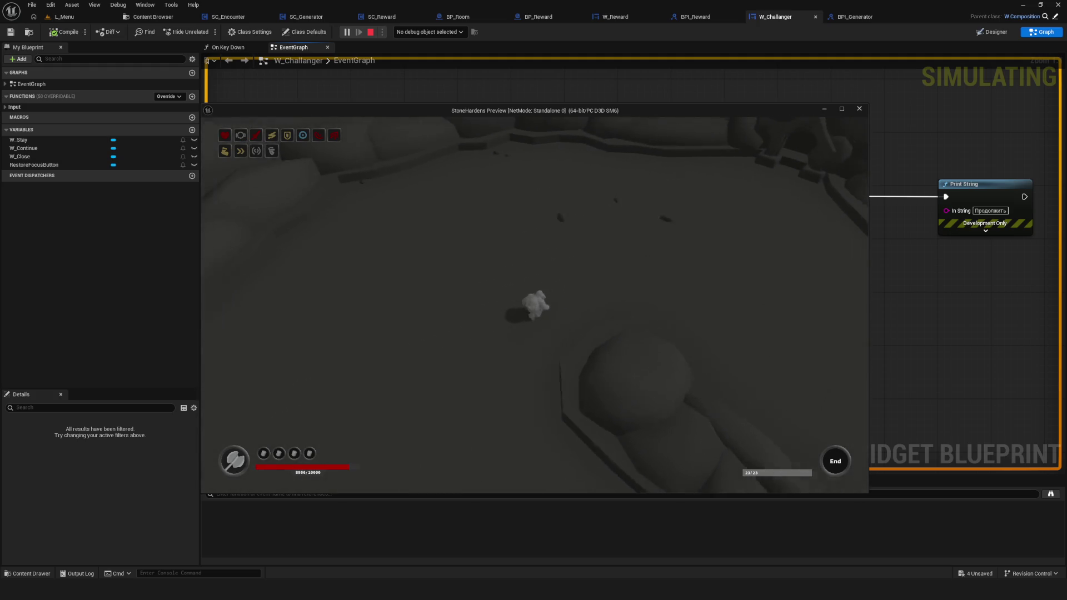
key("Return")
Step onto the challenge spot, pick Продолжить, and move out through the rocks to open ground.
key("w")
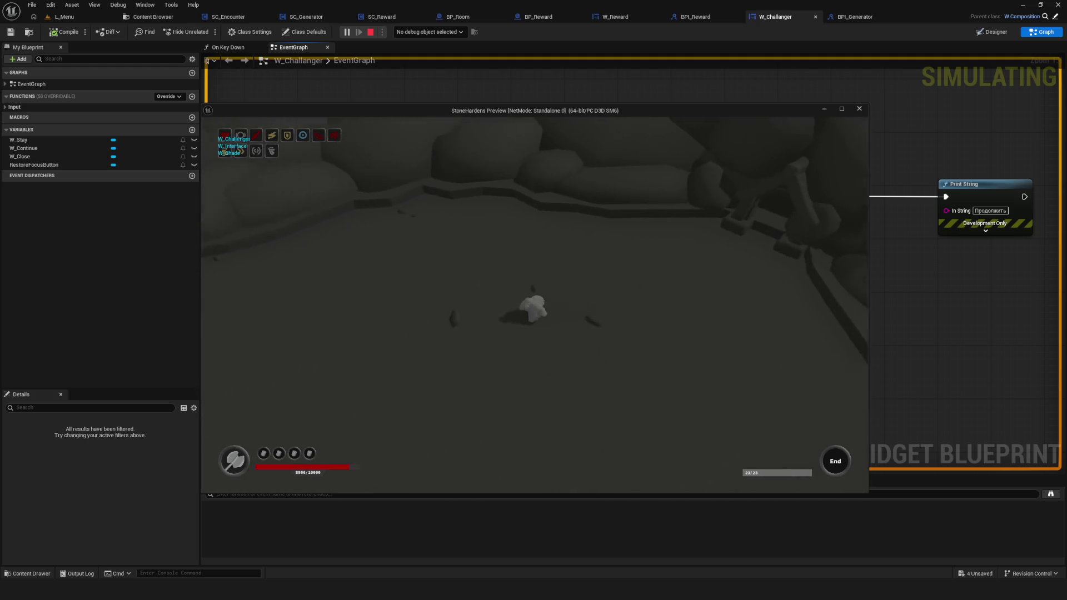
key("w")
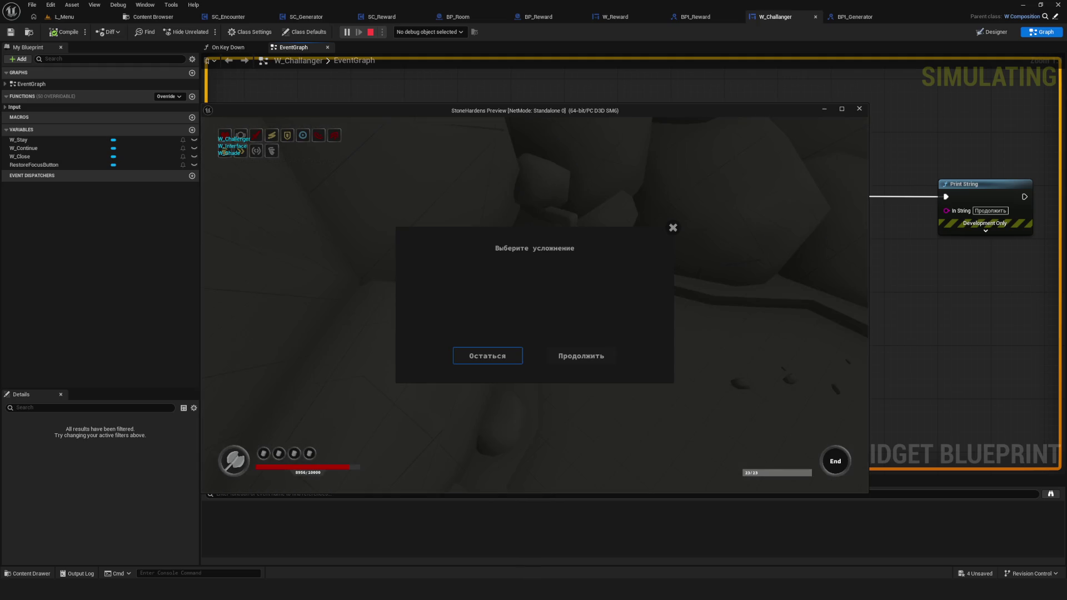
key("Return")
key("w")
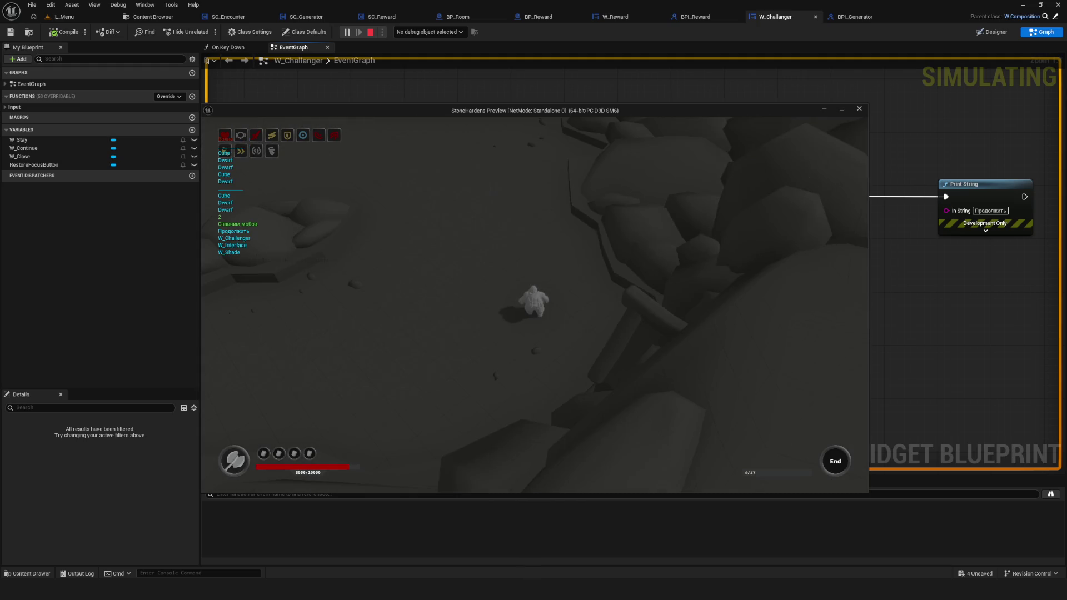
key("w")
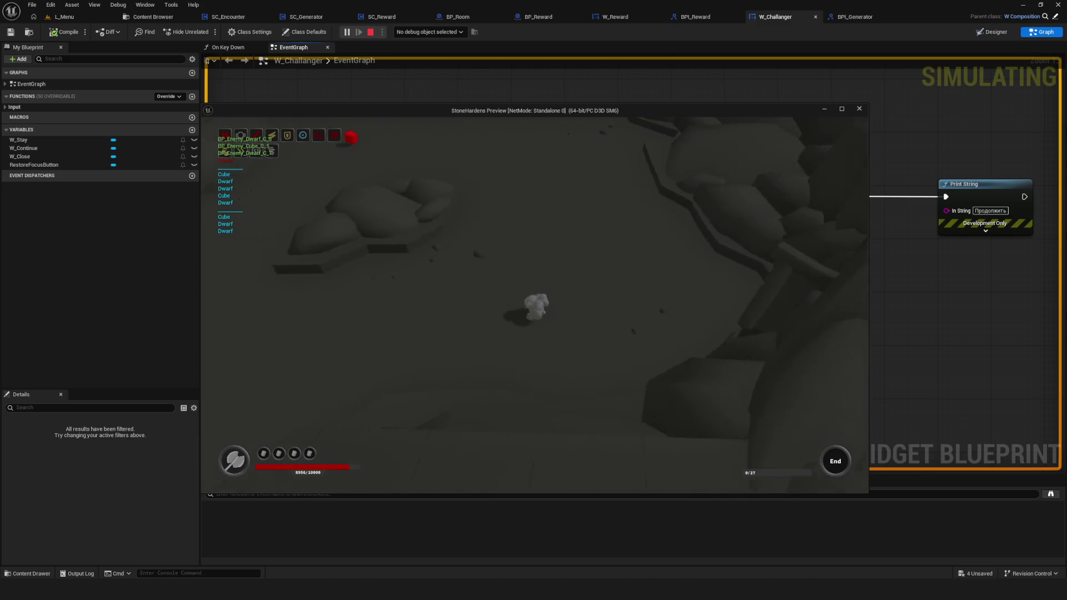
key("w")
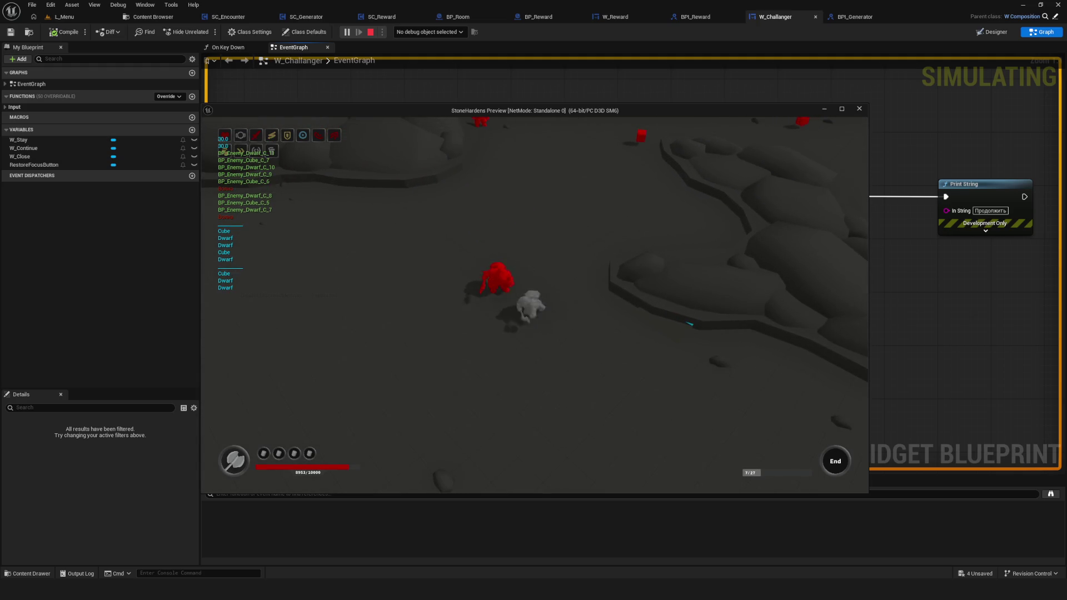
Fight the red enemies until the last one dies and drops a coin.
key("s")
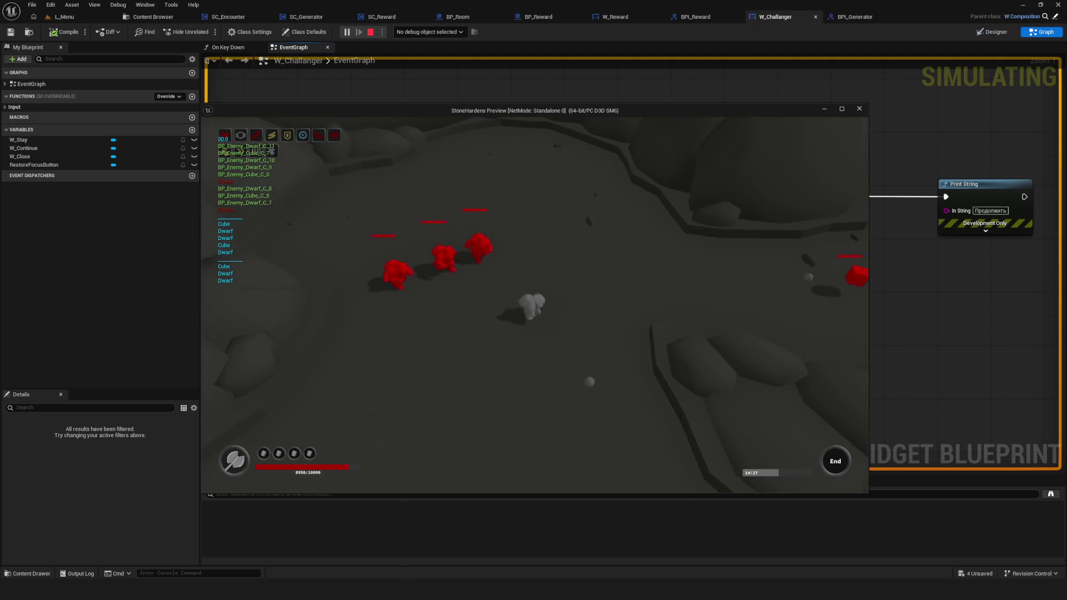
key("a")
key("d")
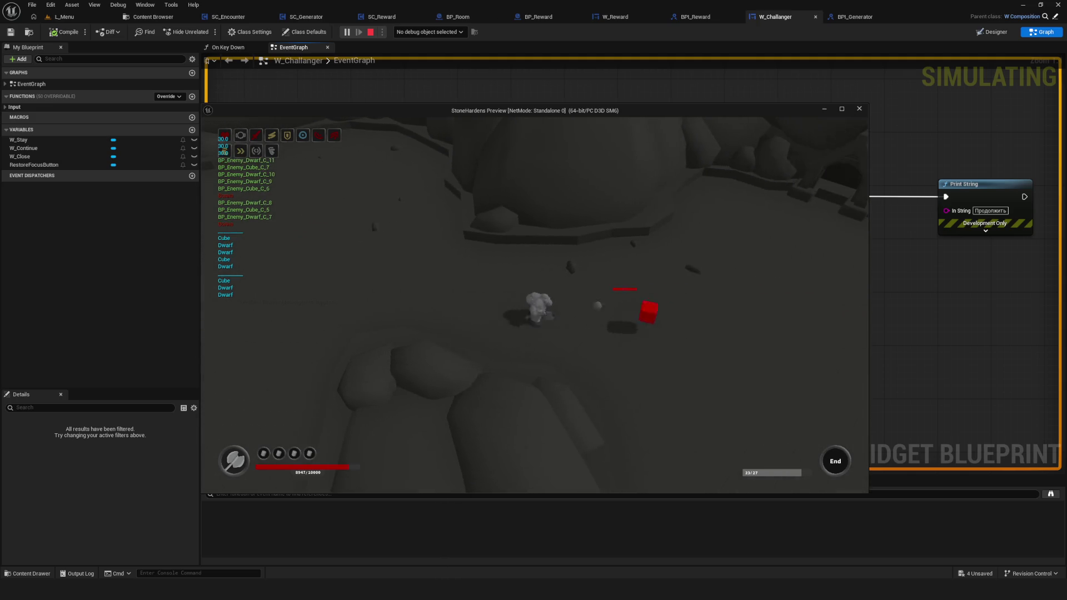
key("s")
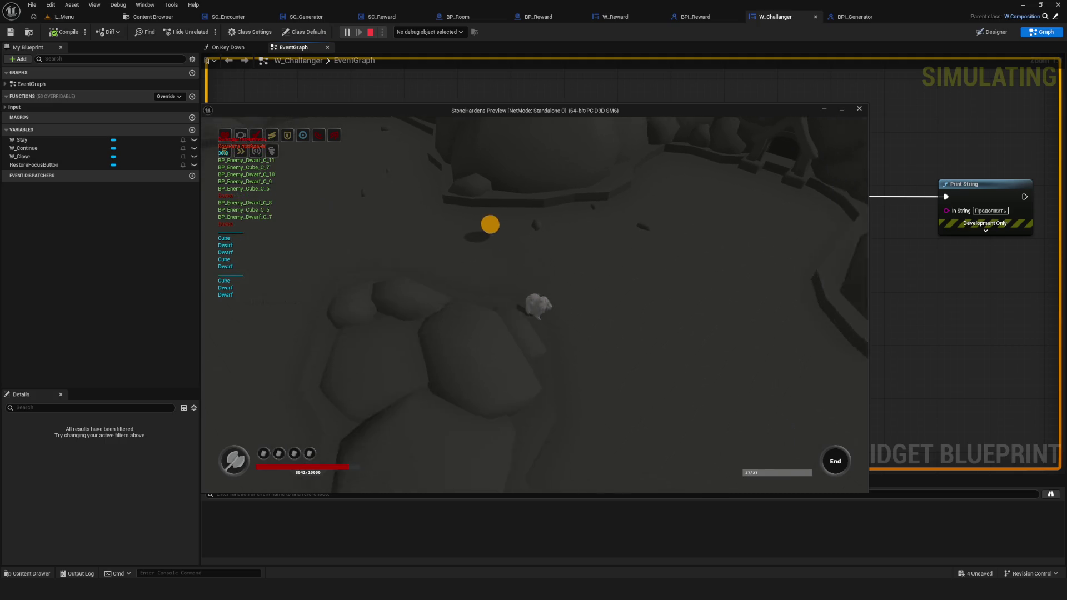
Collect the reward coin and walk across the rocky terrain onto the next challenge spot.
key("w")
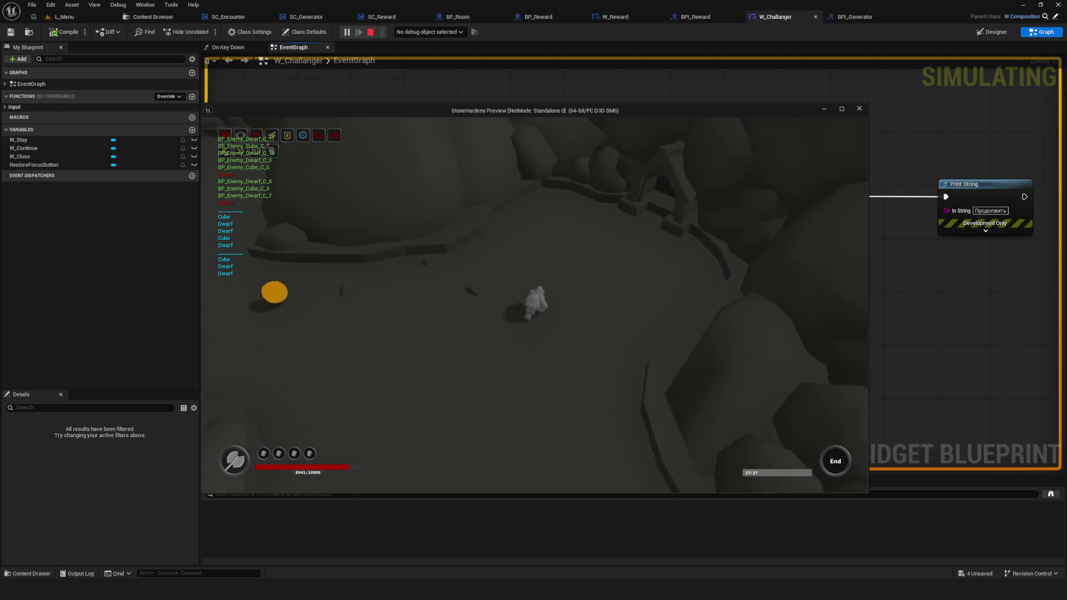
key("w")
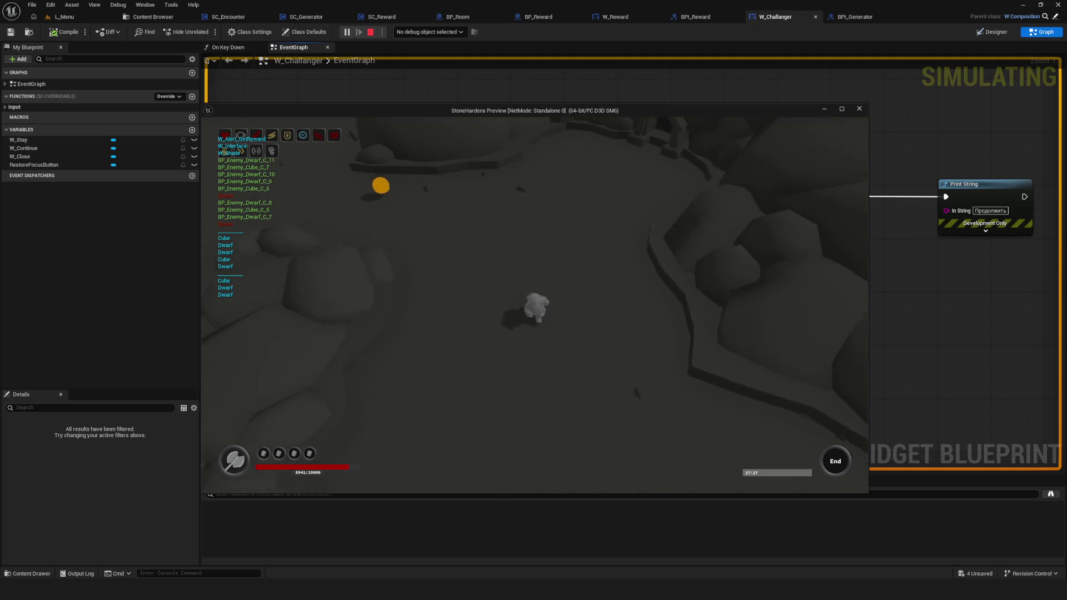
key("w")
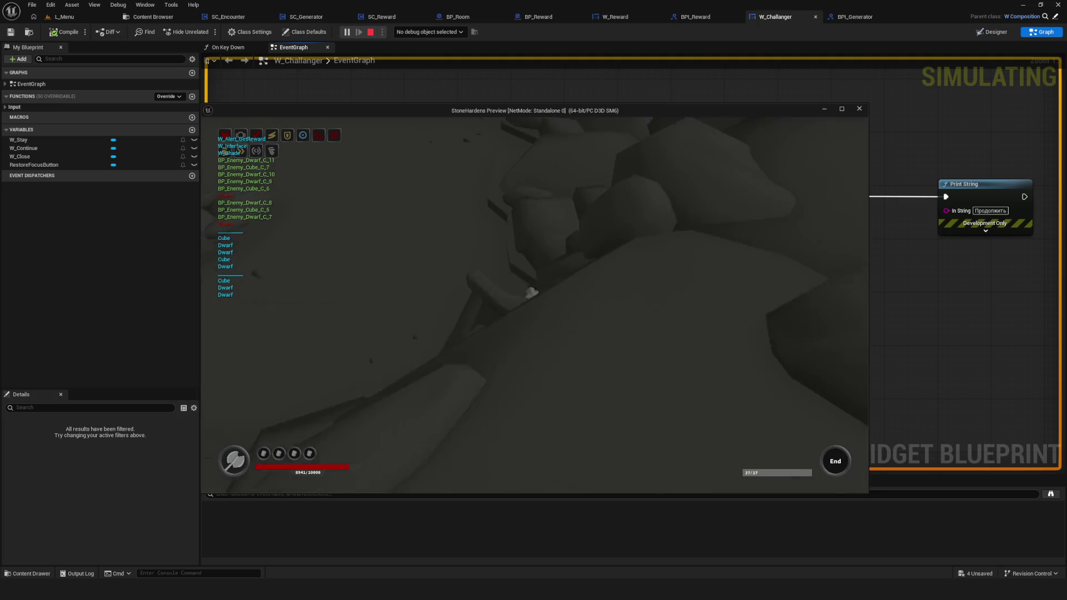
key("w")
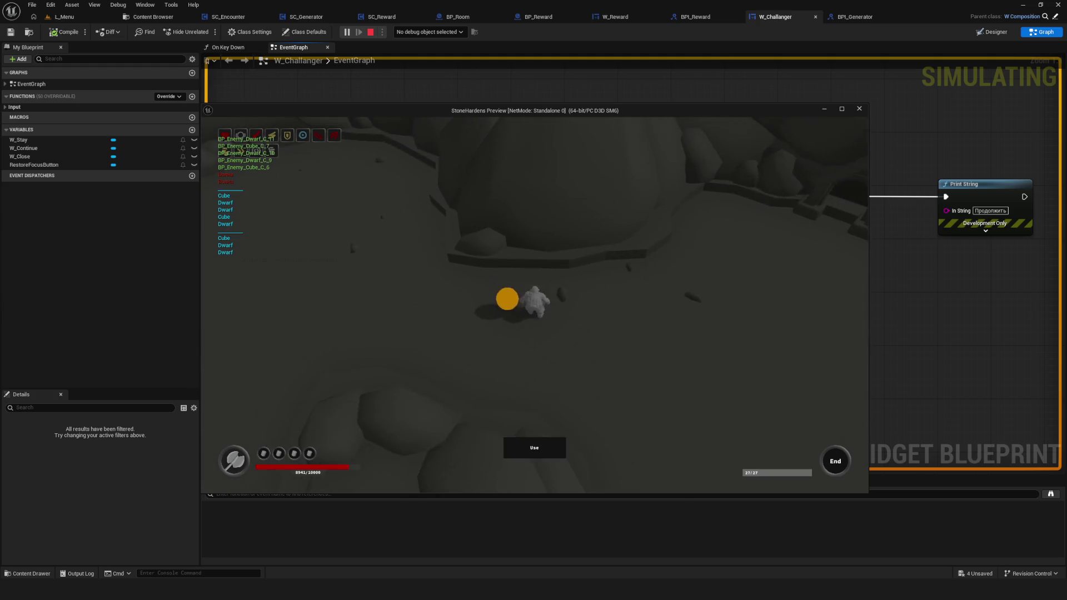
key("w")
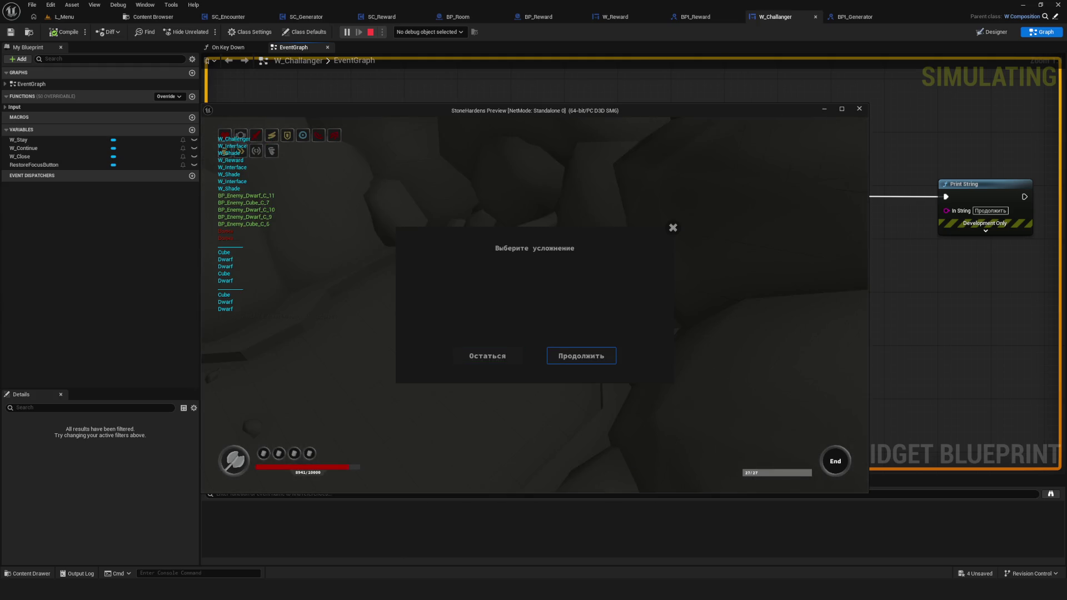
key("w")
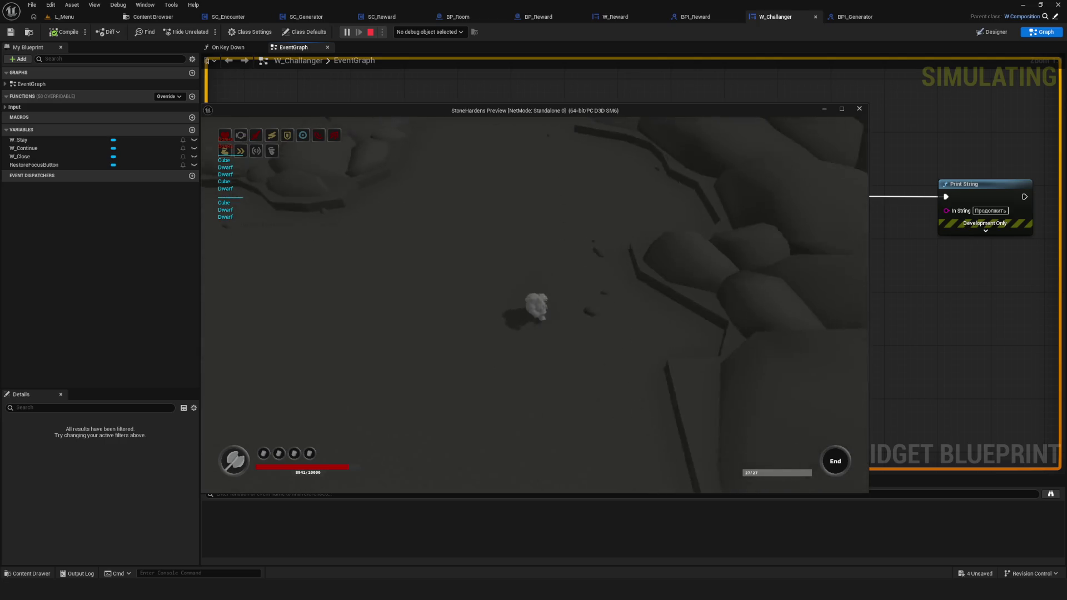
key("w")
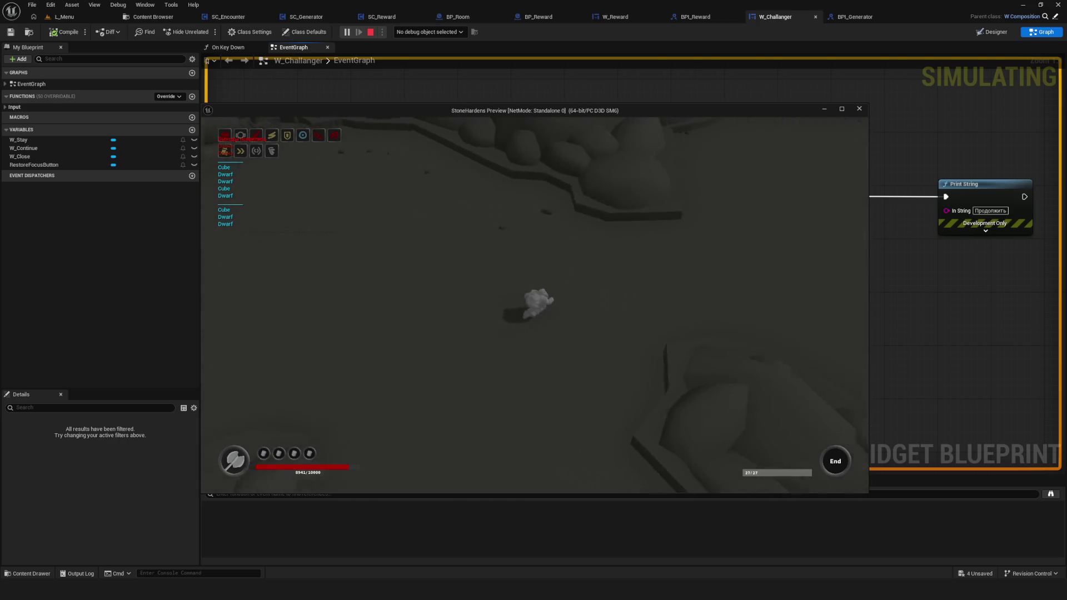
key("w")
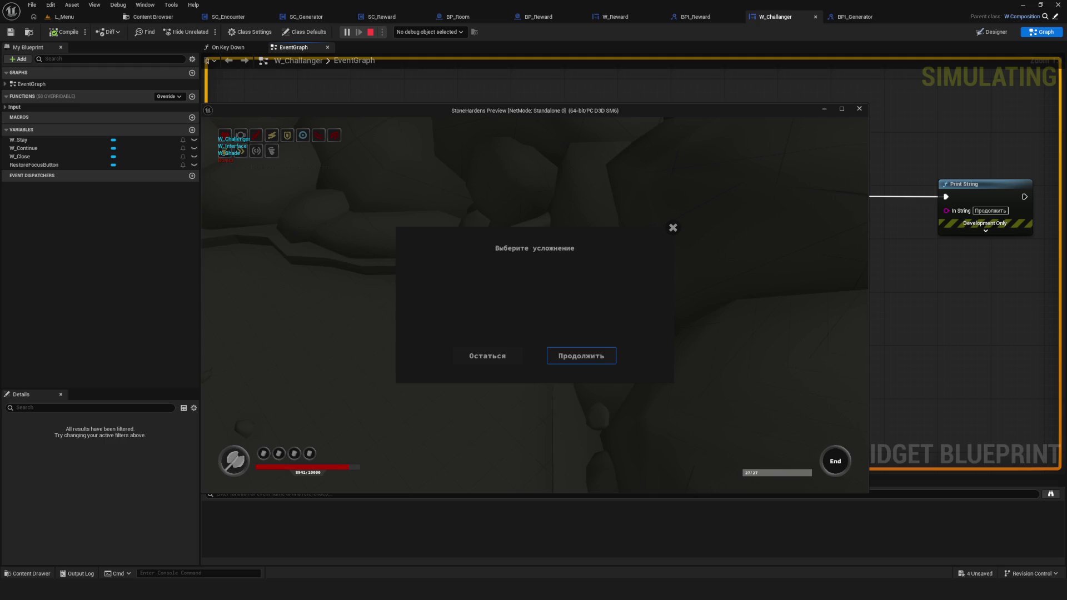
Confirm Продолжить in the challenge dialog, then resume play in the newly loaded room.
key("Return")
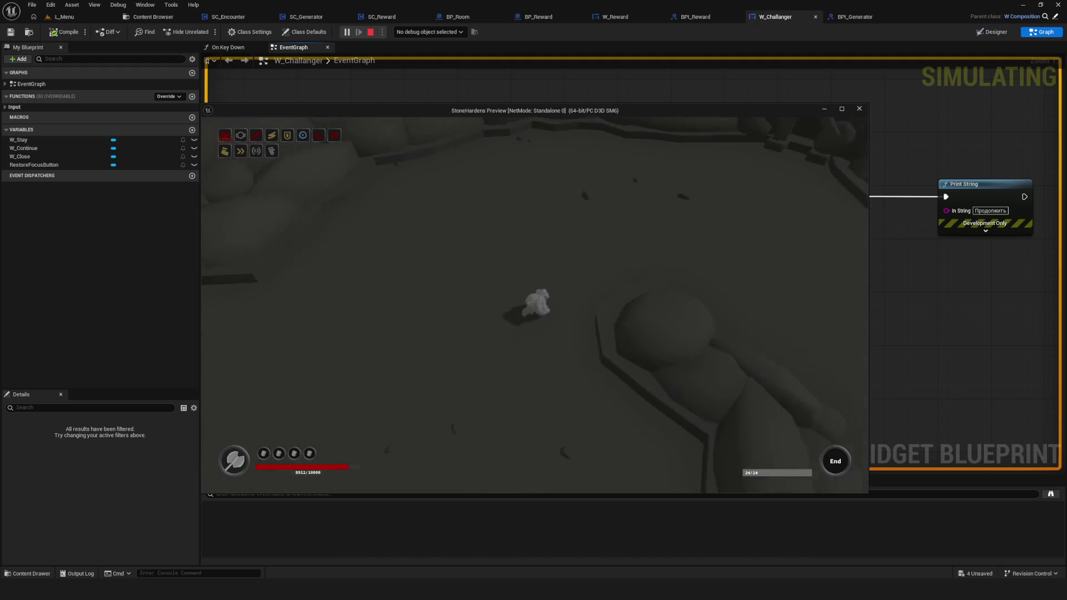
key("Return")
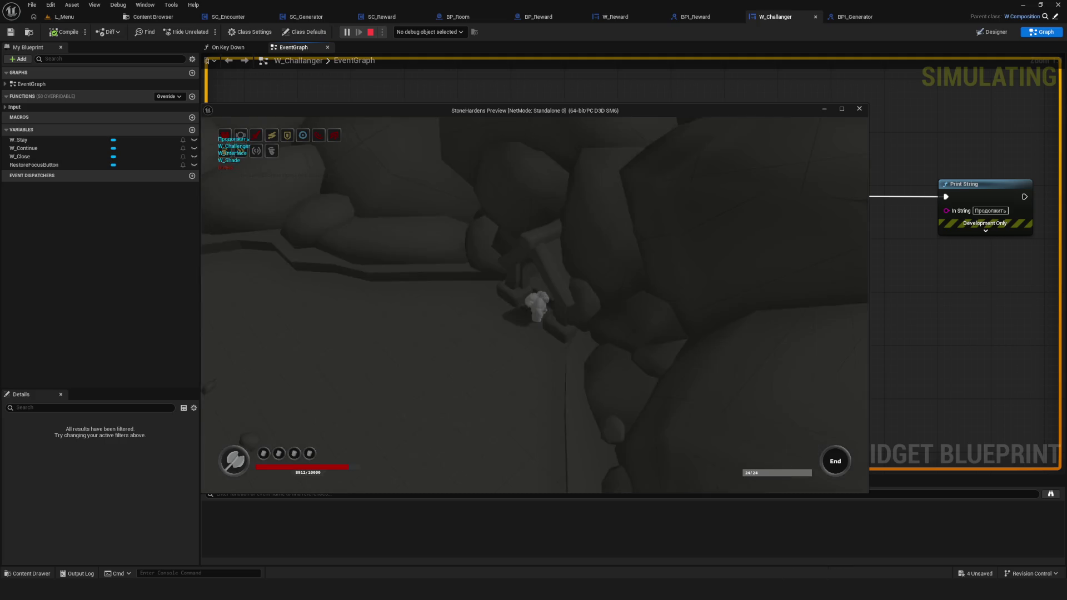
Explore the new room and fight the red enemies with WASD movement.
key("a")
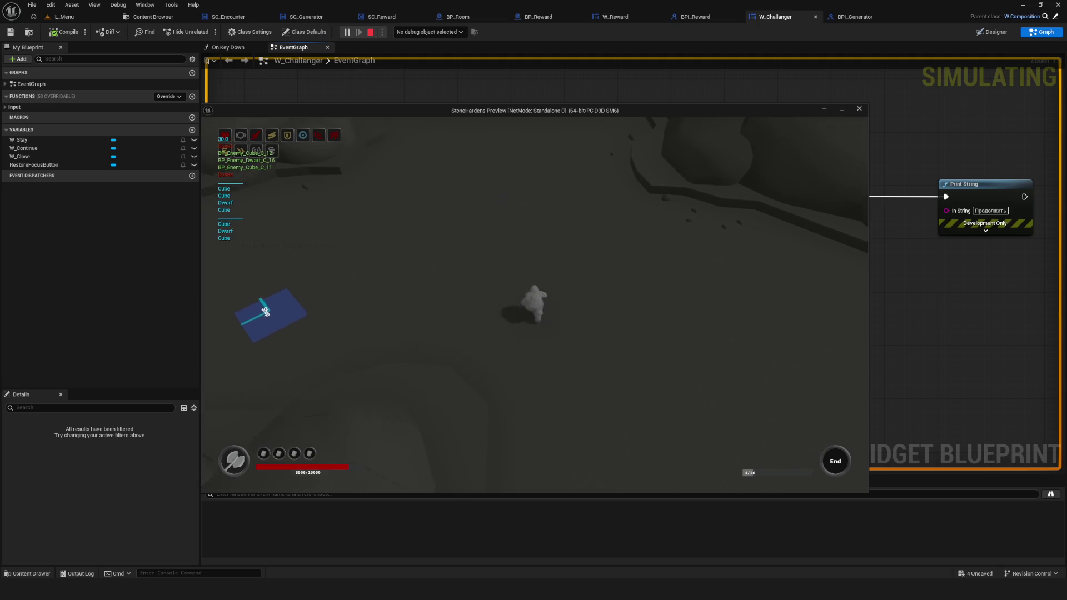
key("w")
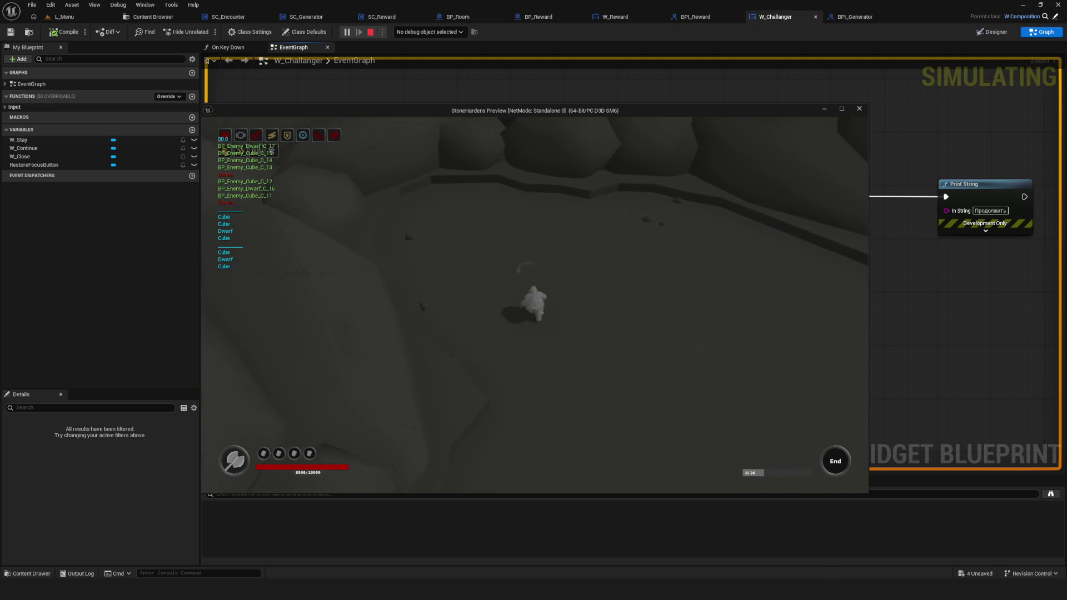
key("w")
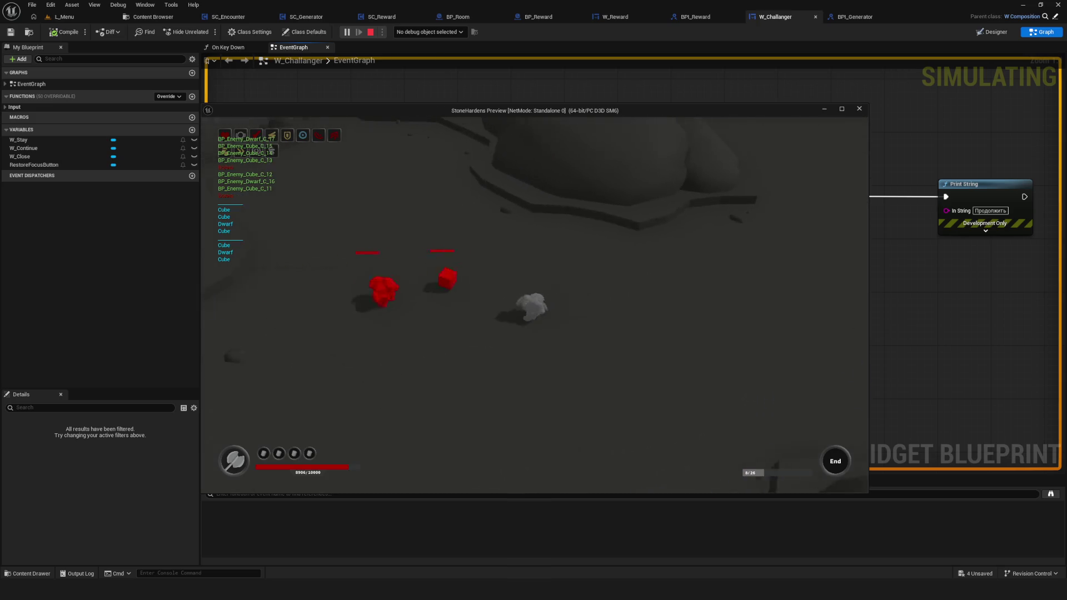
key("w")
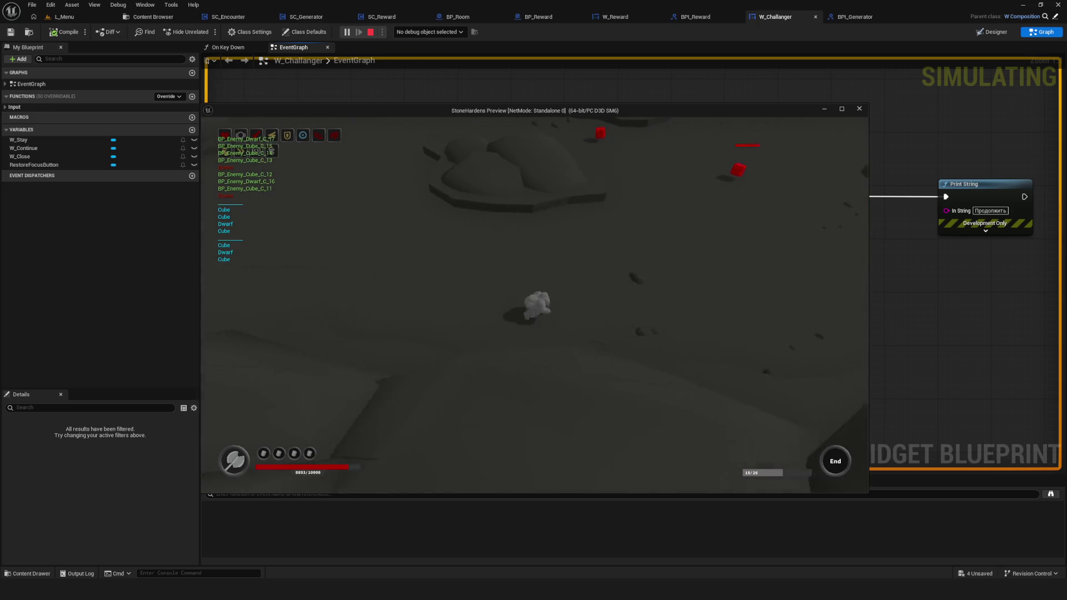
key("w")
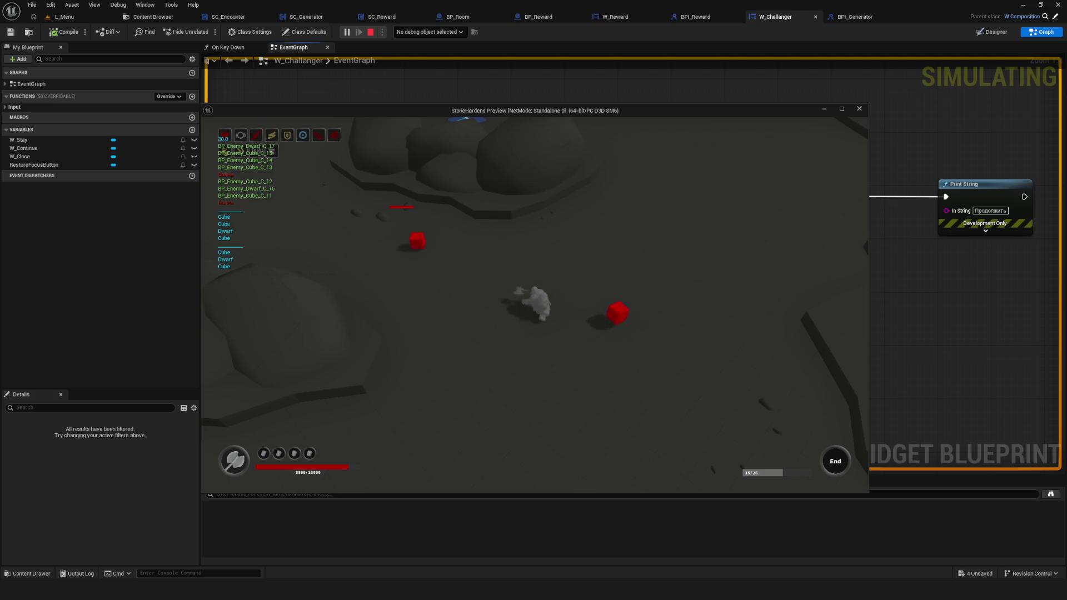
key("a")
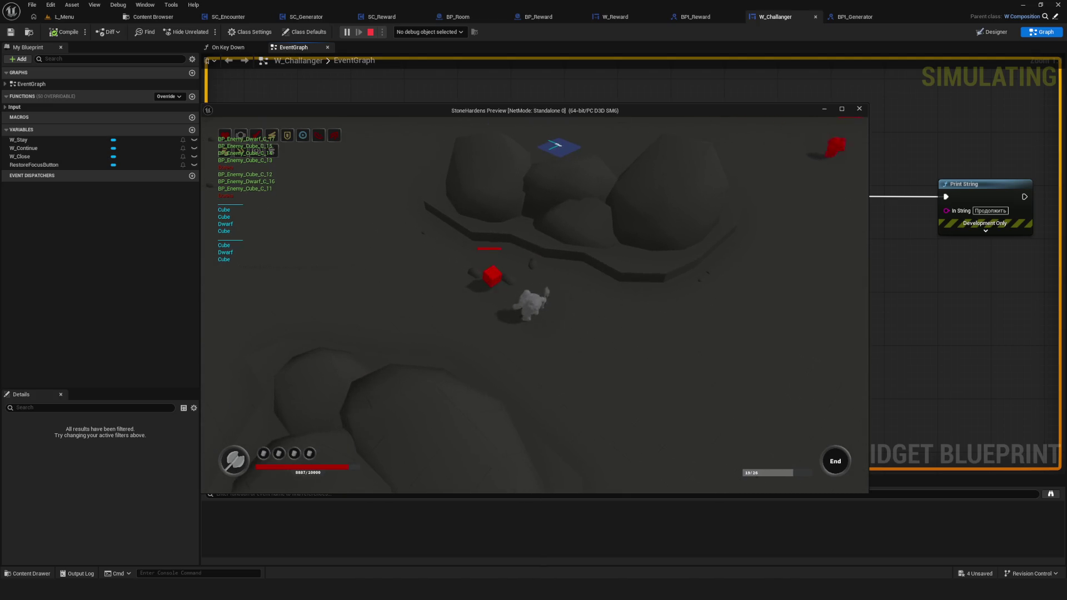
key("d")
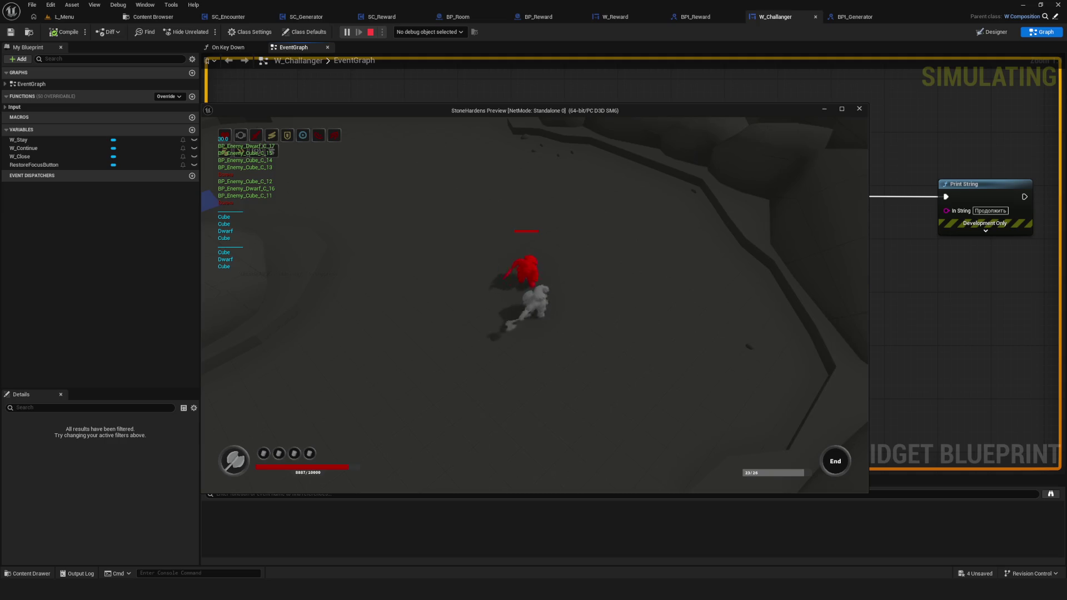
Claim the reward by confirming Выбрал, then walk up to the next challenge spot.
key("d")
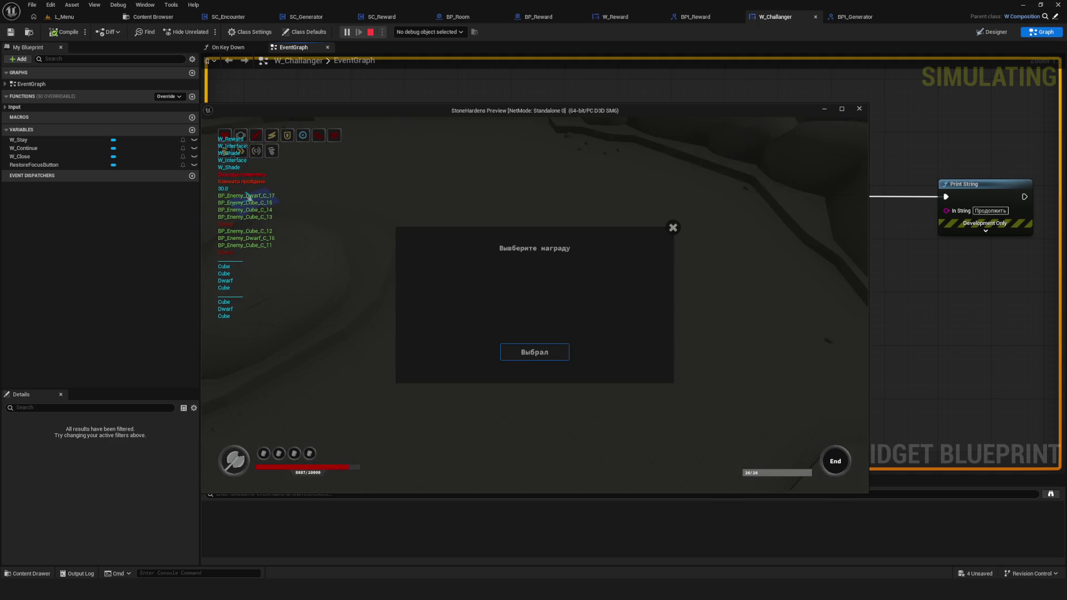
left_click(250, 198)
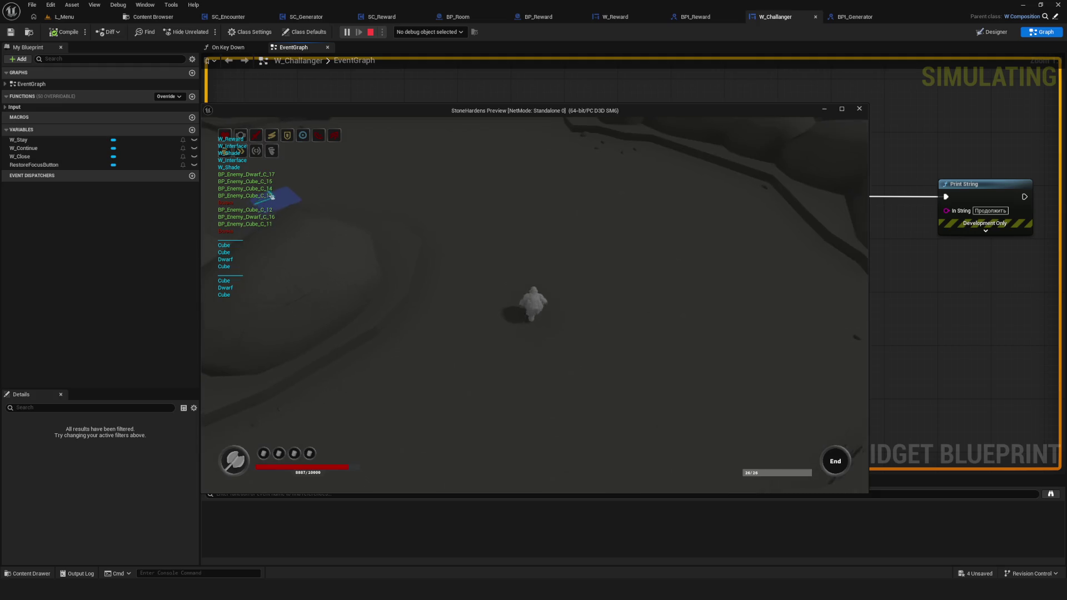
key("a")
key("w")
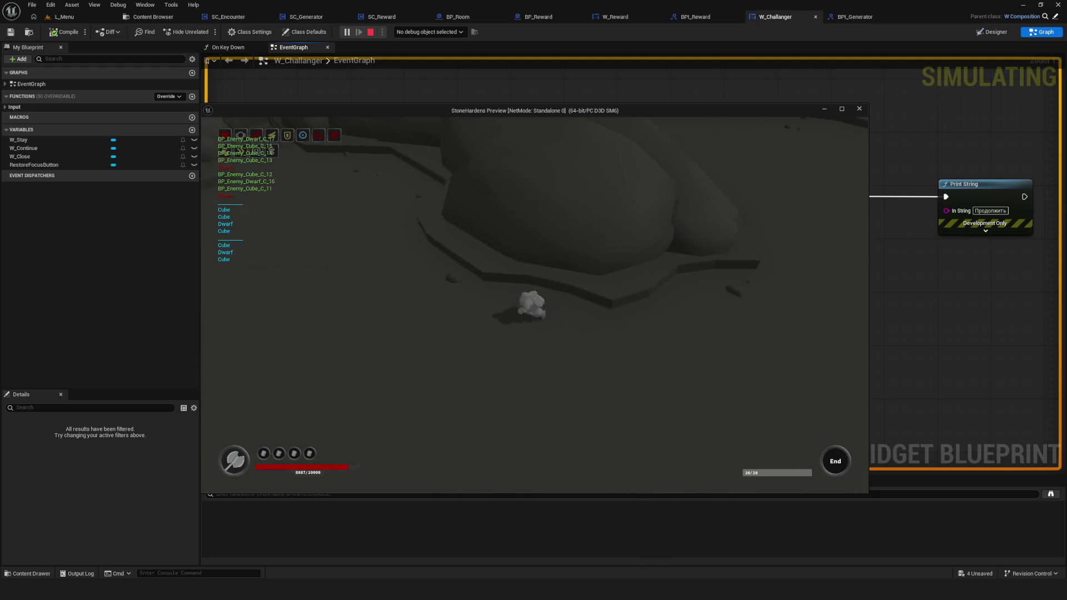
key("w")
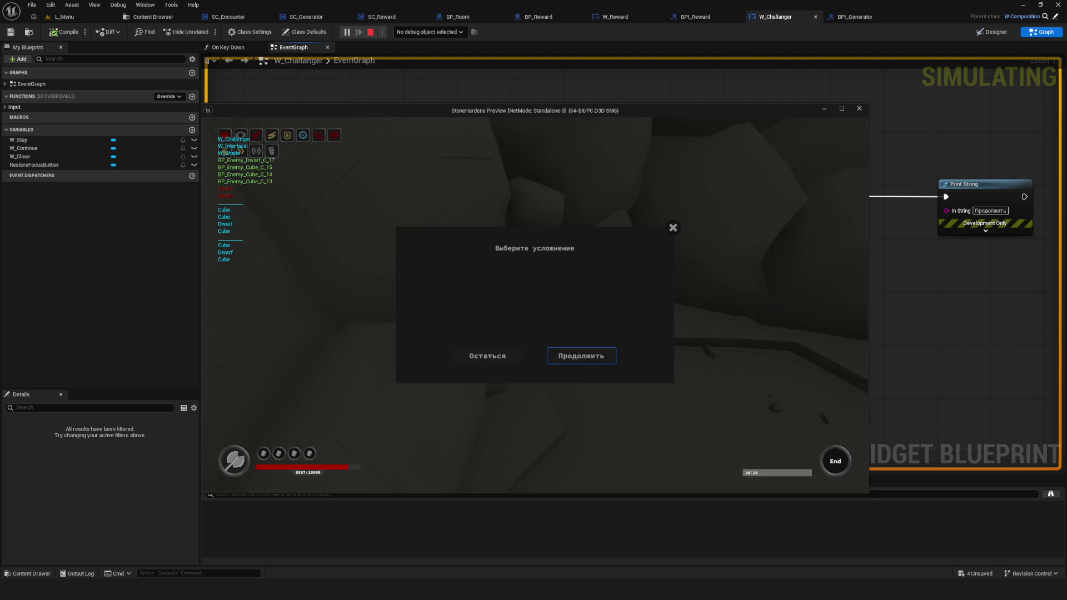
Select Продолжить in the 'Выберите усложнение' dialog and confirm with Enter to load the next room.
key("Return")
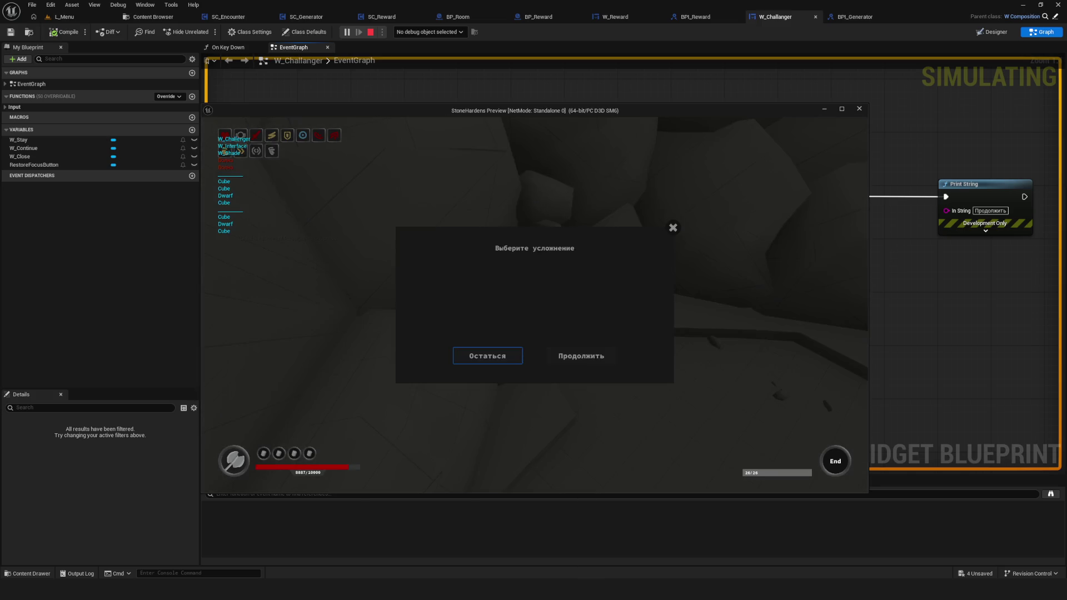
key("Return")
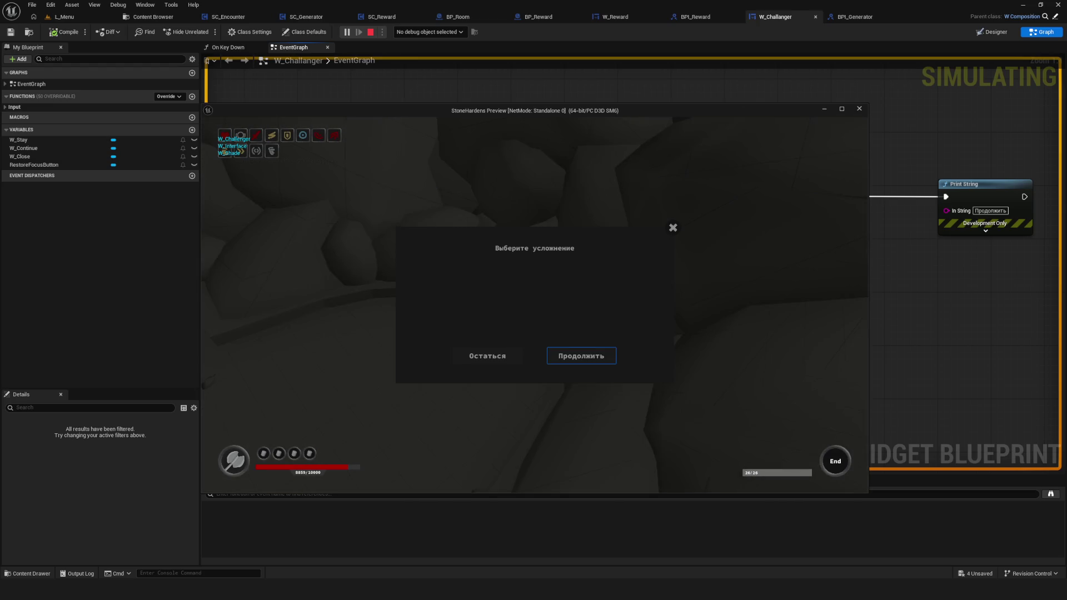
key("Return")
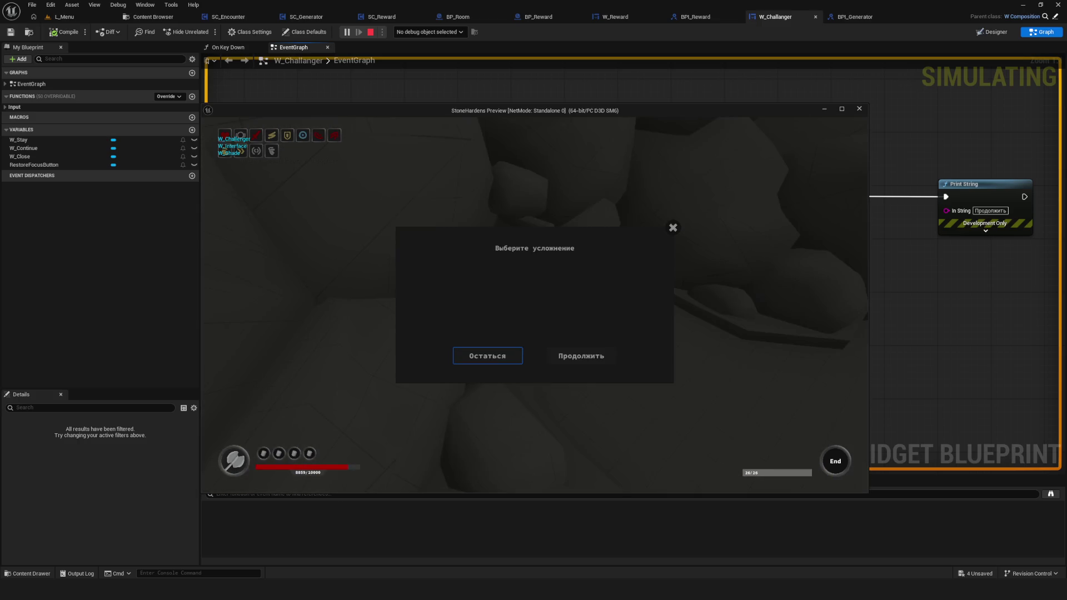
key("Return")
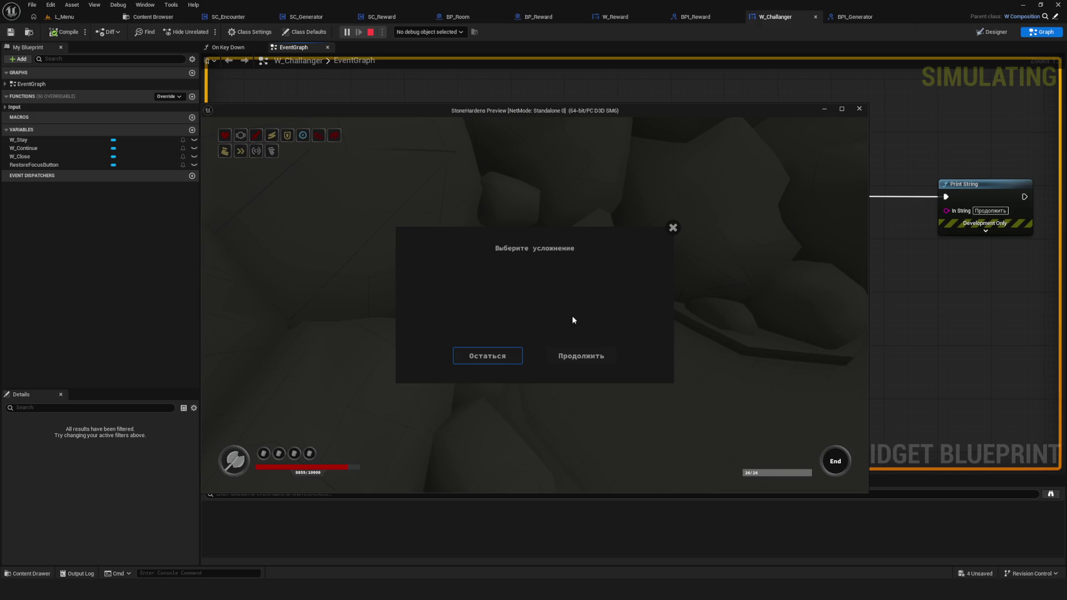
left_click(673, 225)
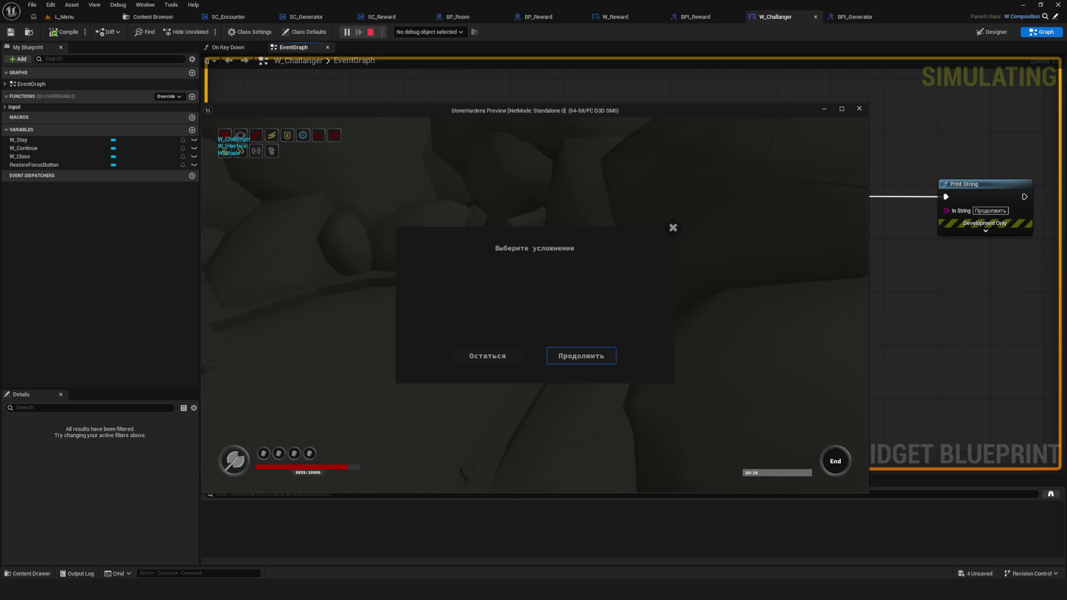
key("Return")
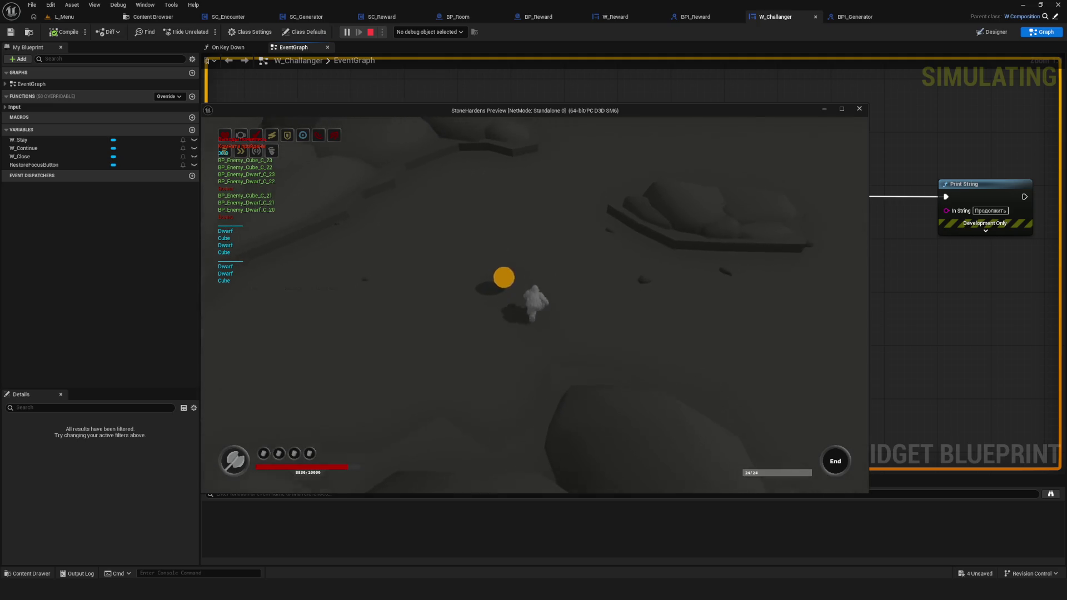
Claim the room reward with E, confirm it, and walk past the Shop tile.
key("e")
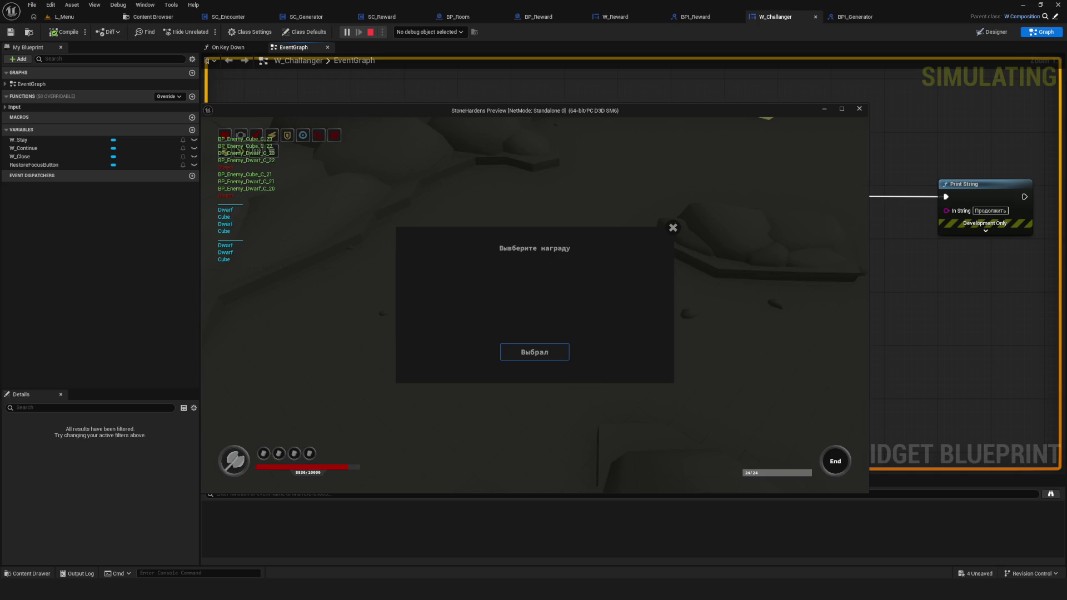
key("Return")
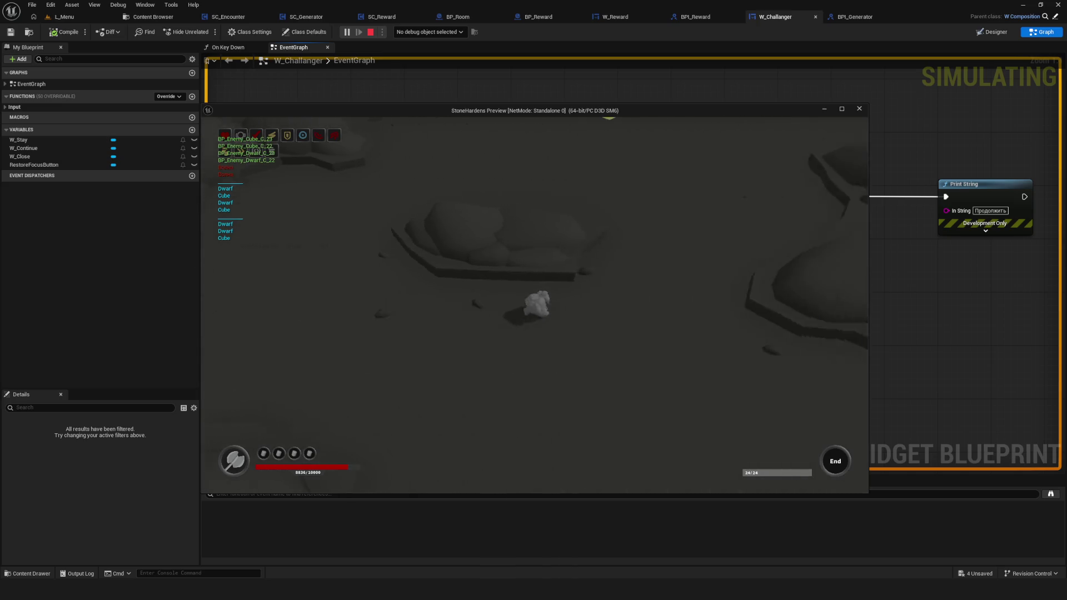
key("w")
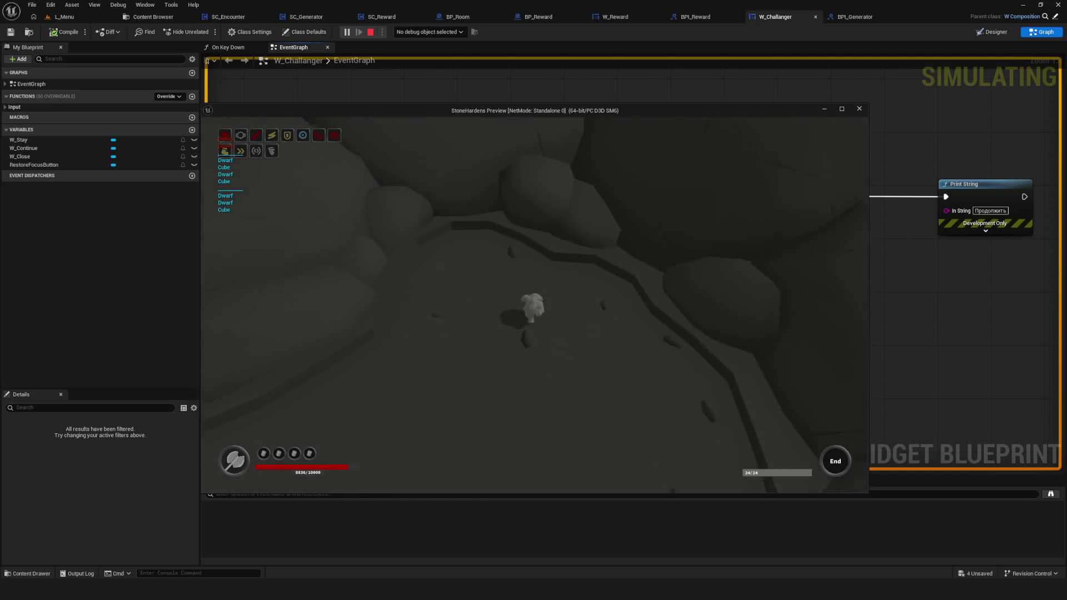
key("a")
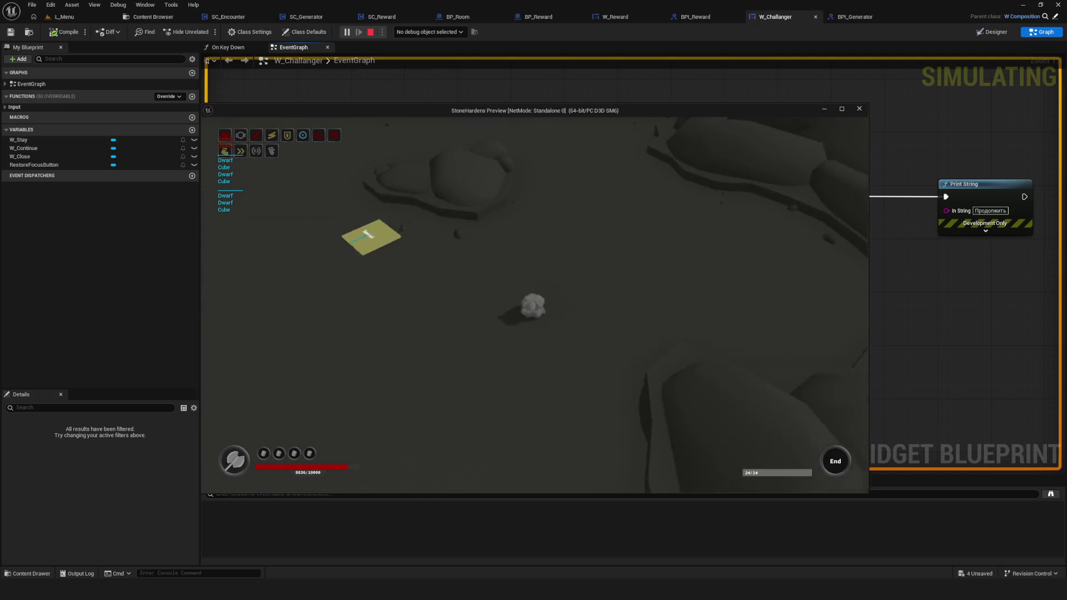
key("s")
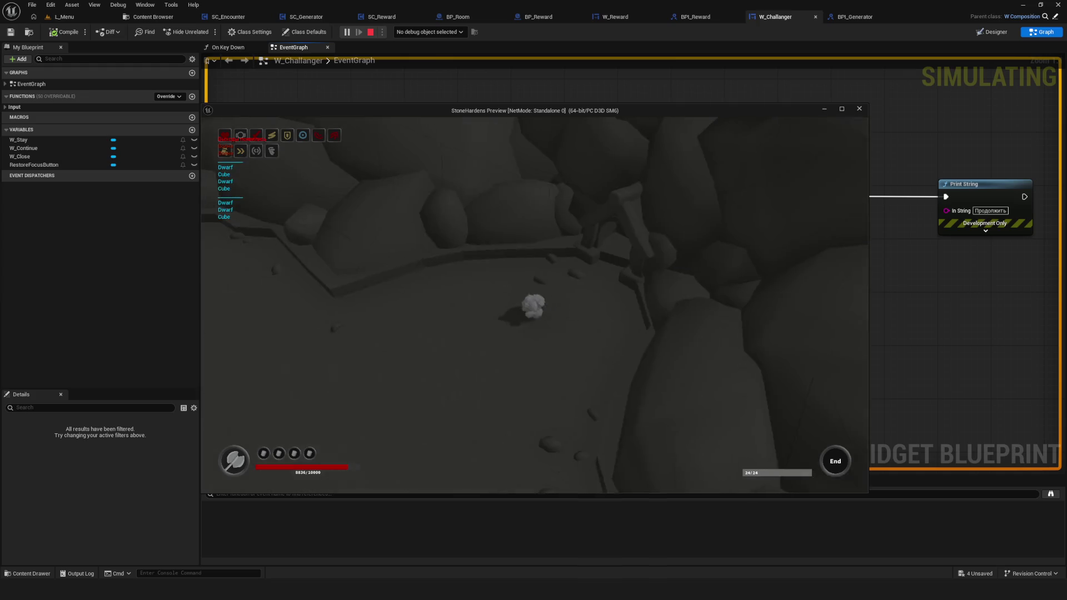
key("w")
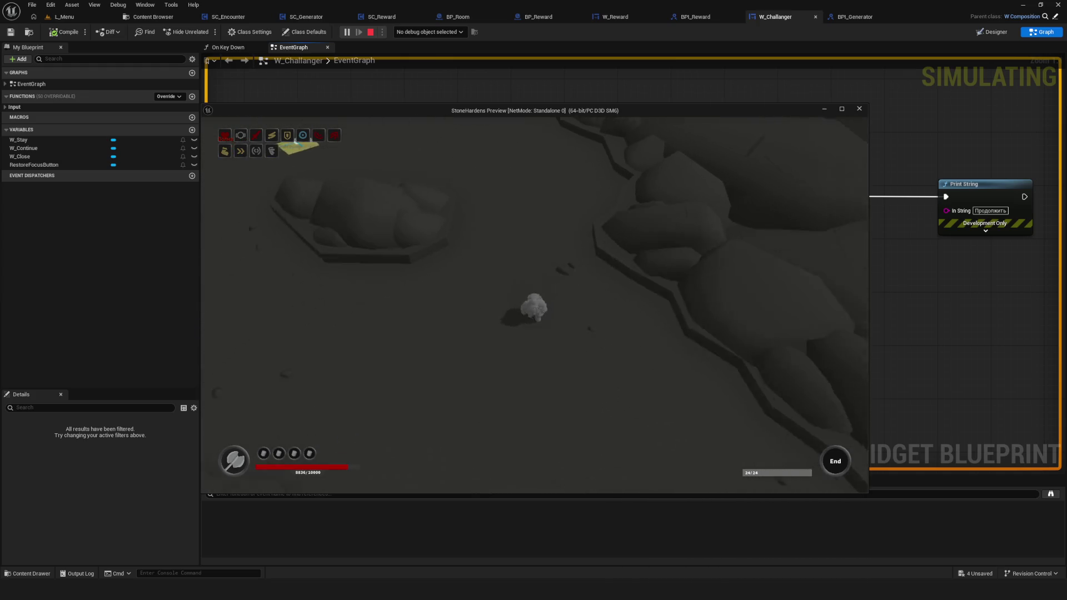
key("w")
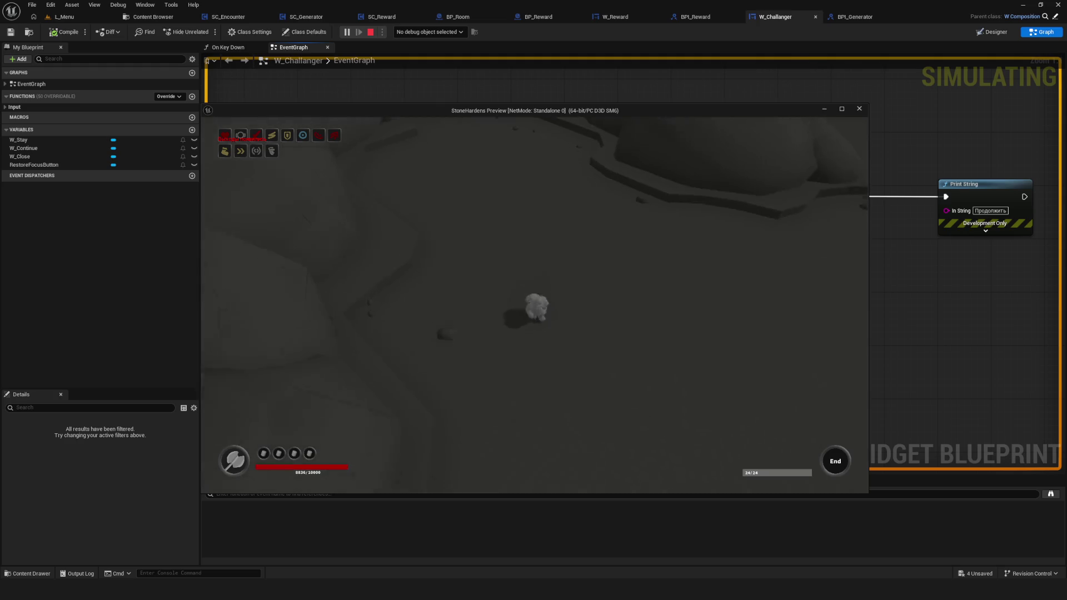
key("a")
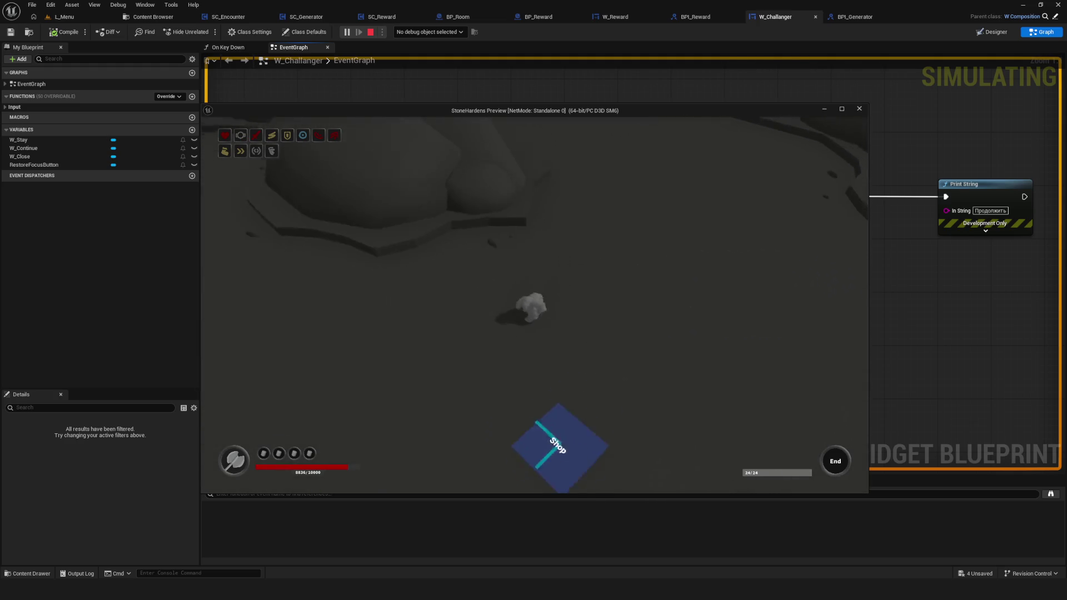
Walk along the ledge to the room exit to bring up the difficulty prompt.
key("w")
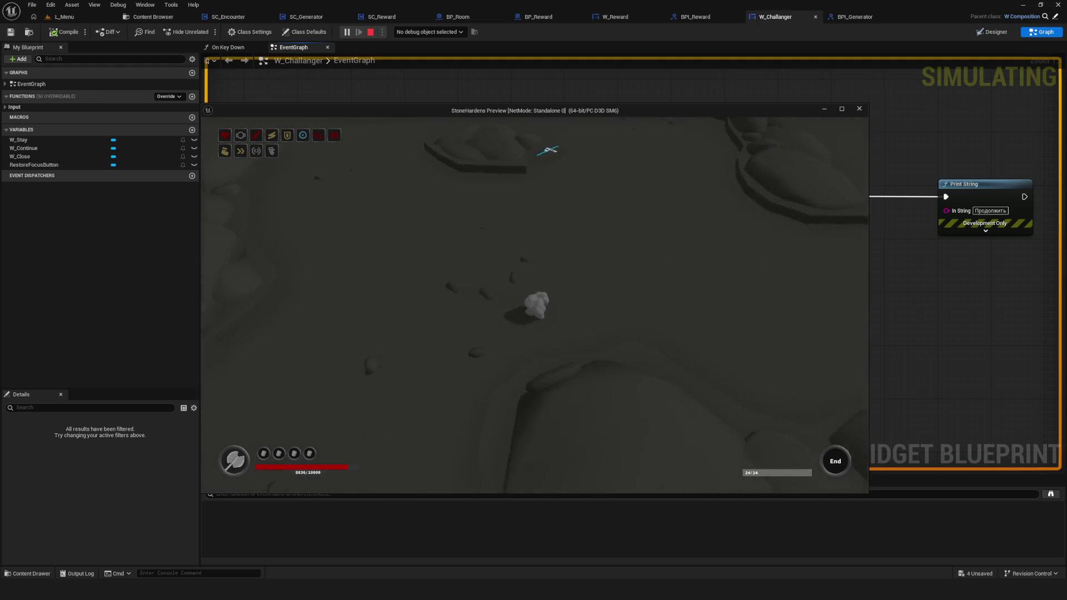
key("w")
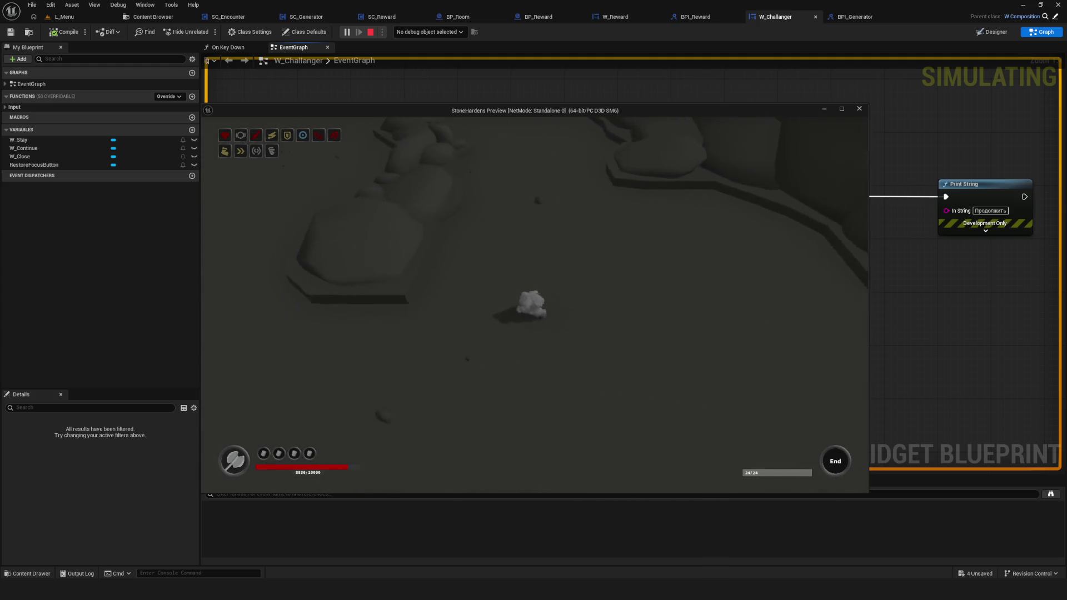
key("s")
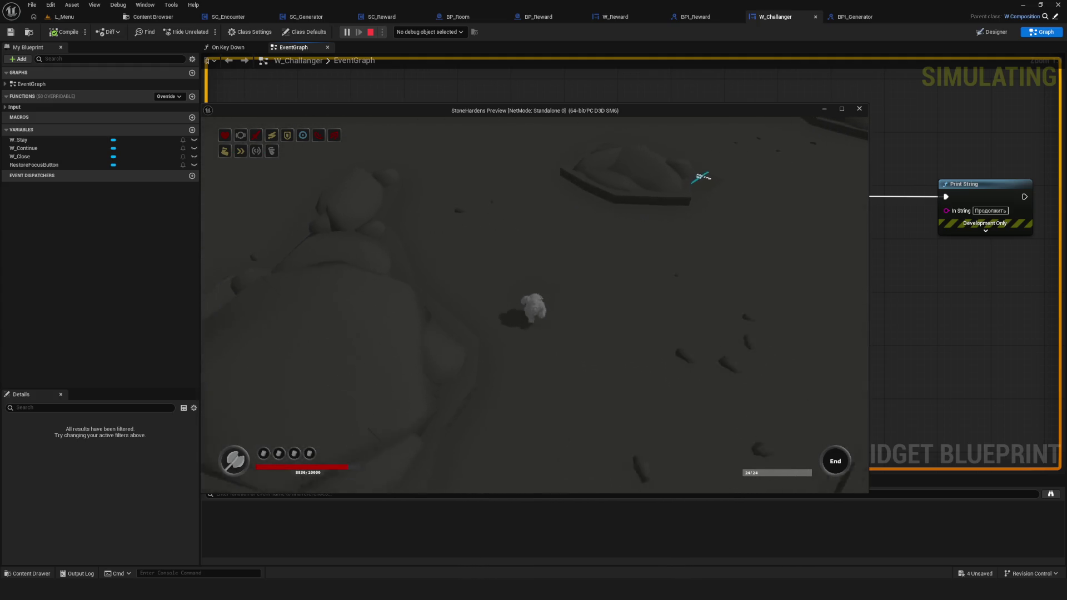
key("w")
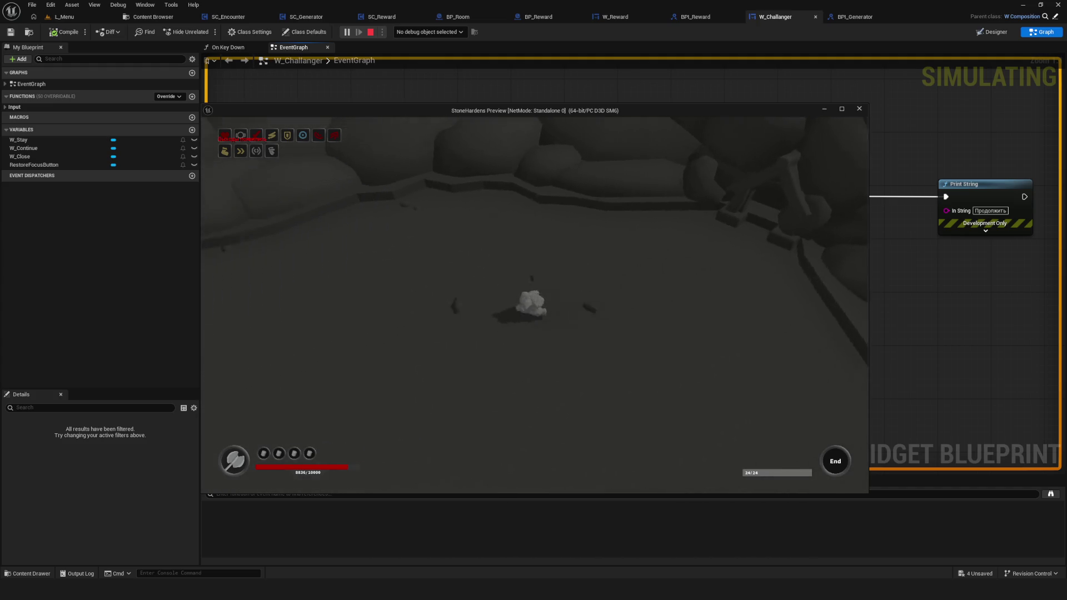
key("s")
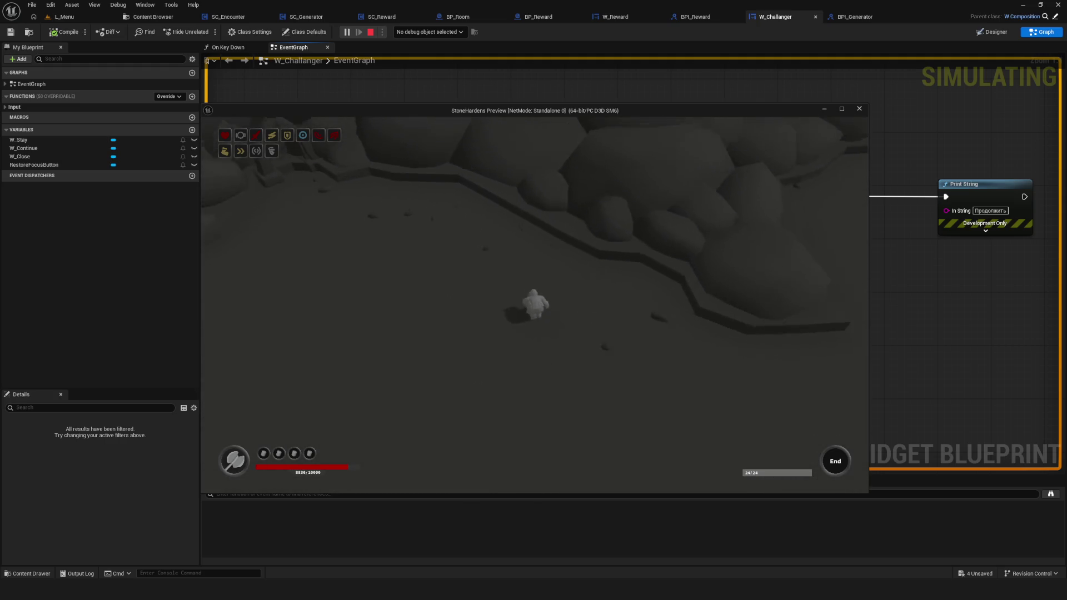
key("s")
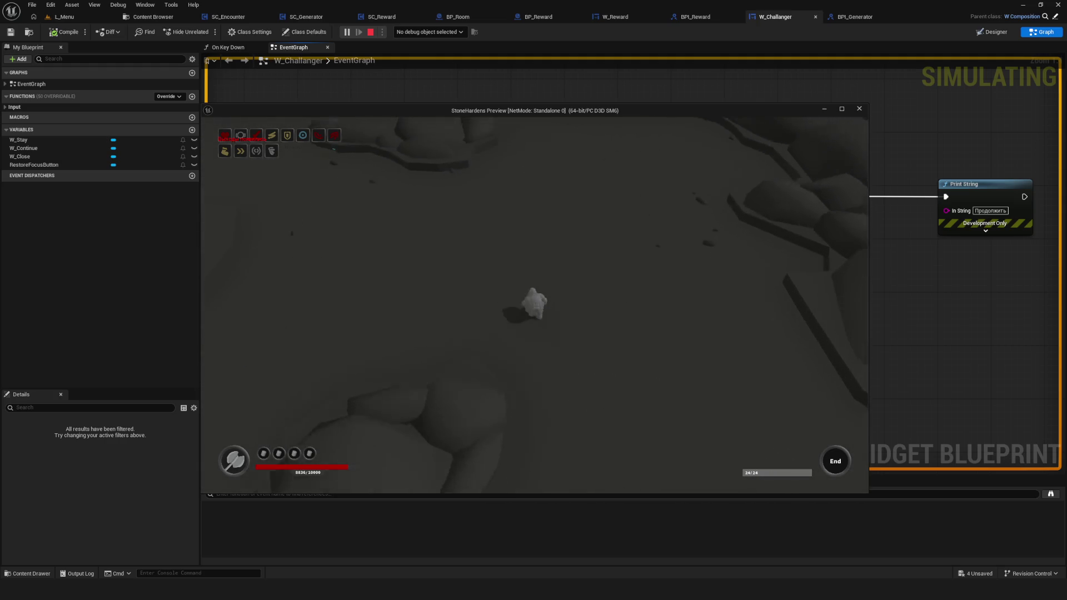
key("d")
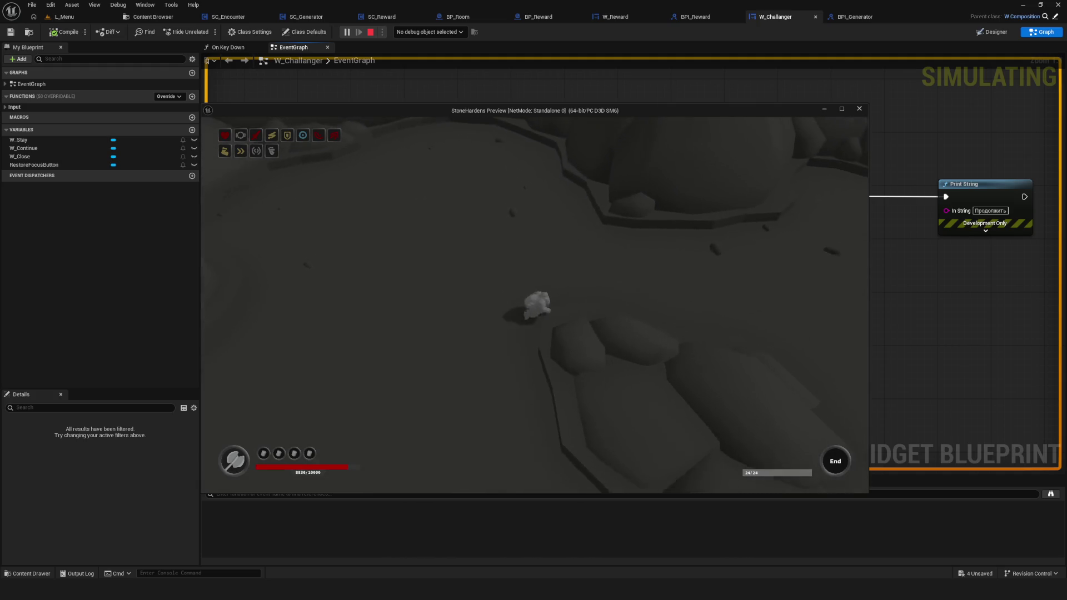
key("s")
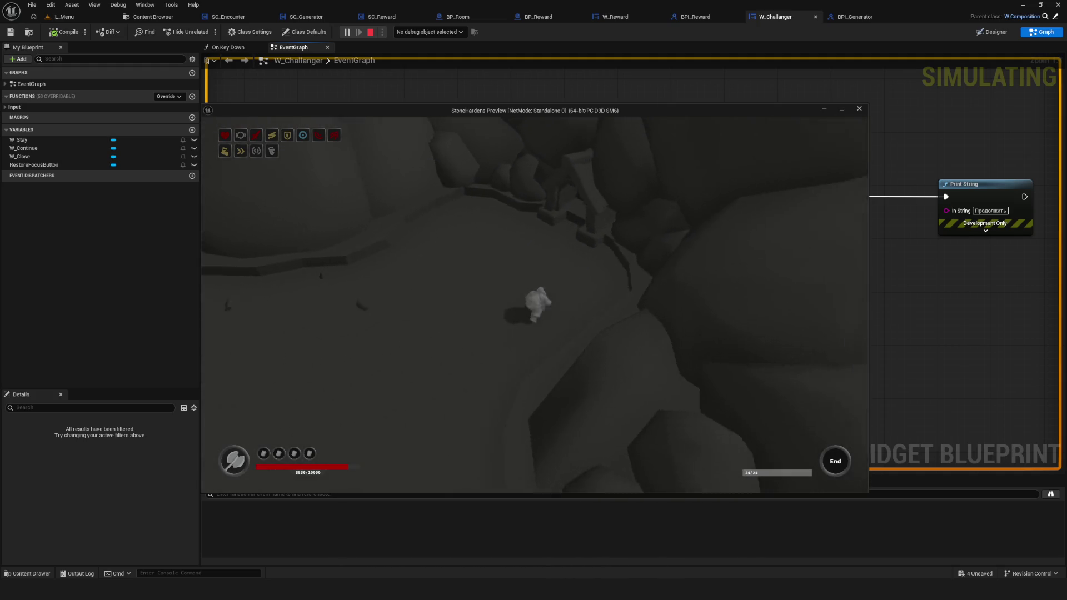
Continue past the difficulty prompt and attack the freshly spawned red enemies in the new room.
key("Return")
key("s")
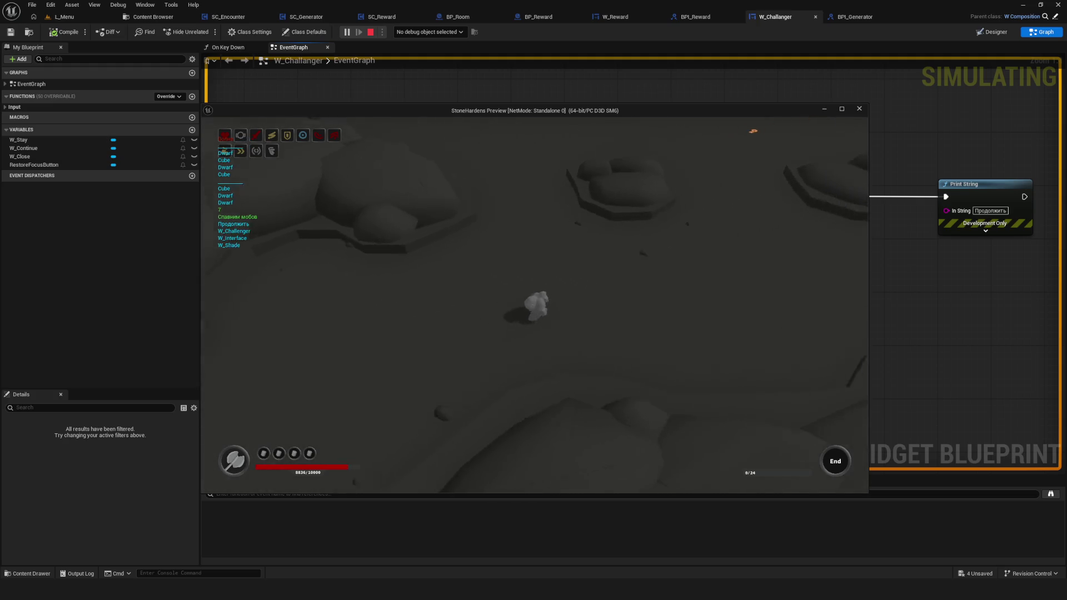
key("a")
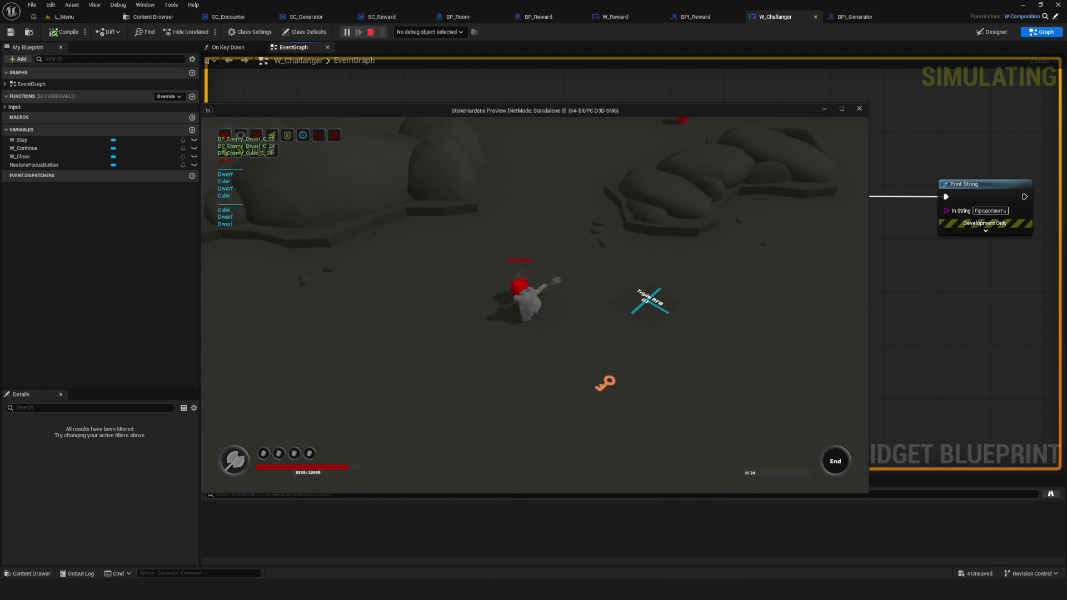
key("w")
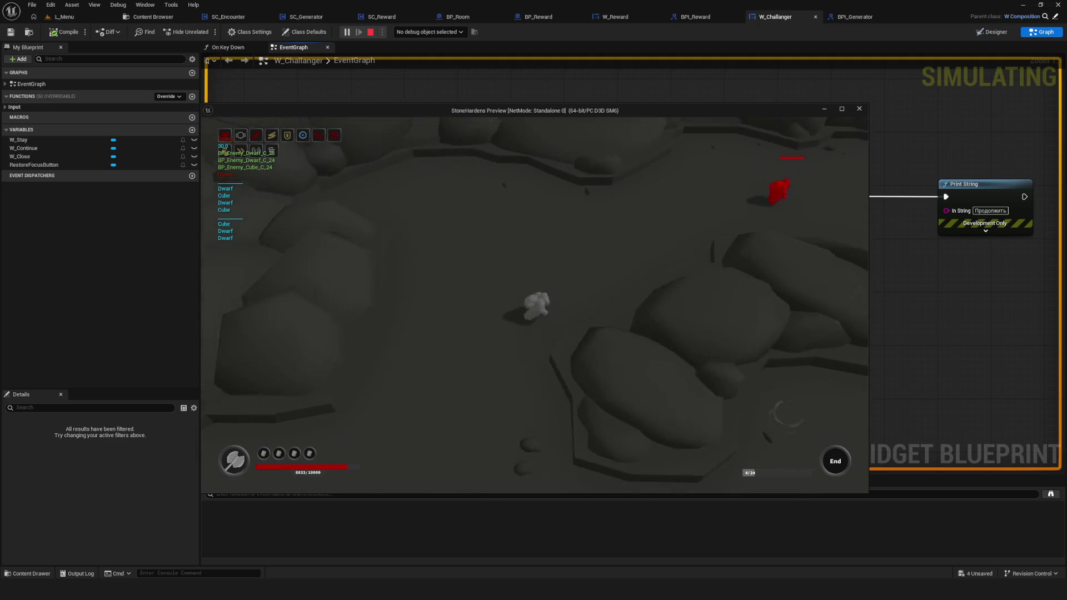
key("w")
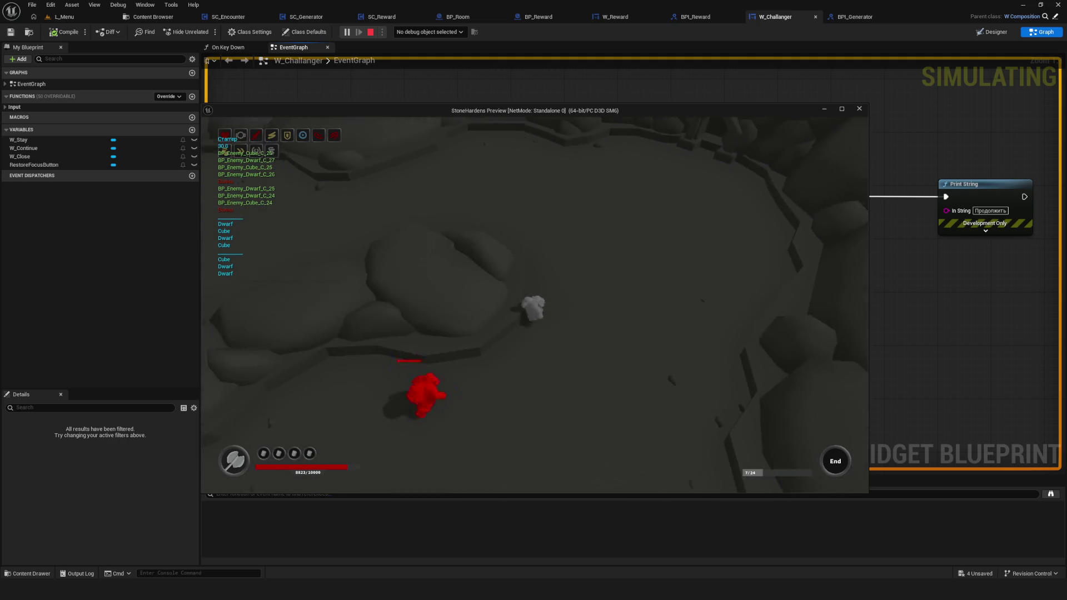
key("a")
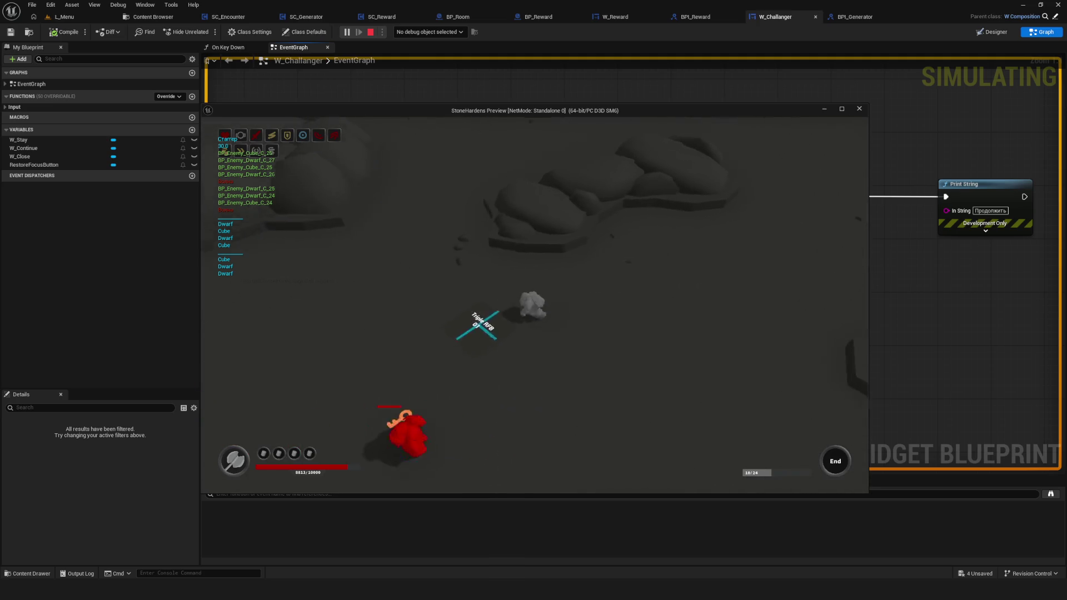